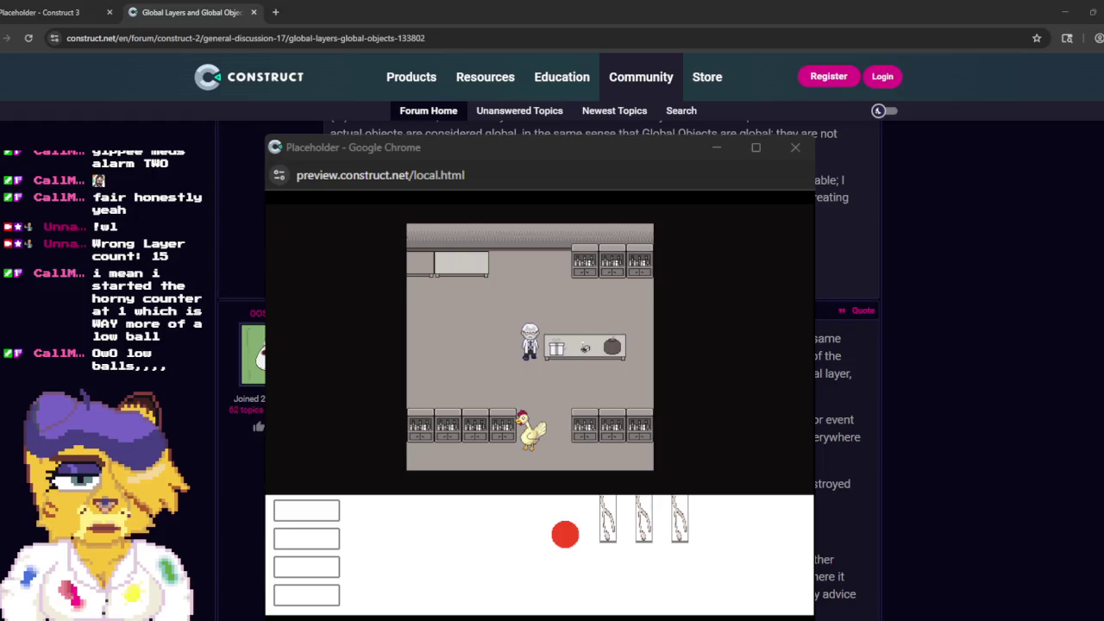
Step: In the UIBaseScene layout, set UILayer's Global property to Yes
click(871, 421)
key(ctrl+shift+Tab)
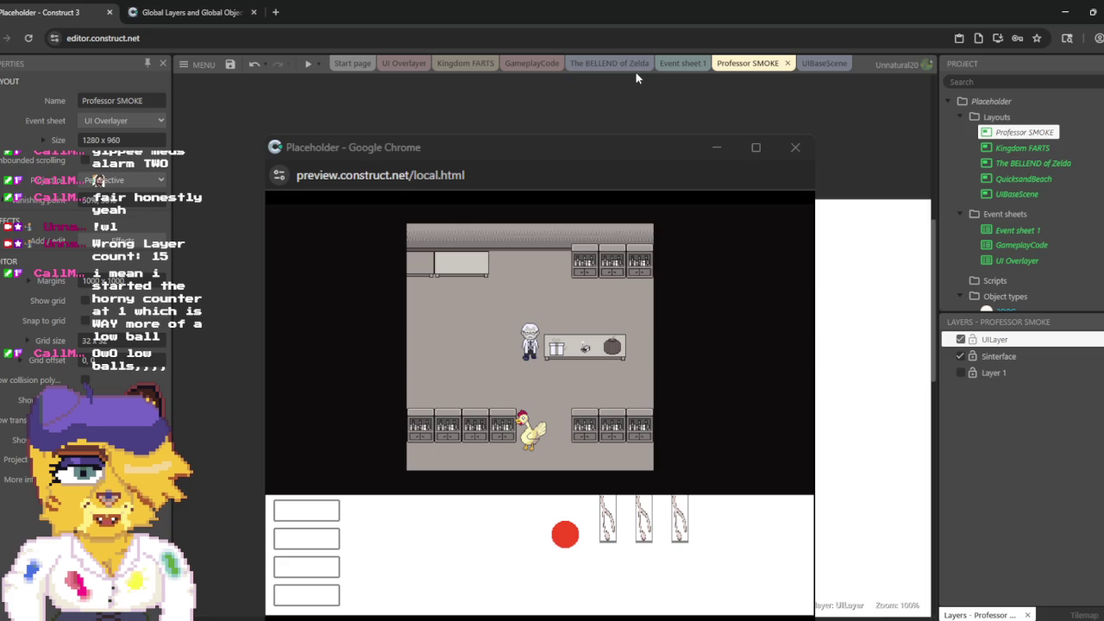
click(813, 68)
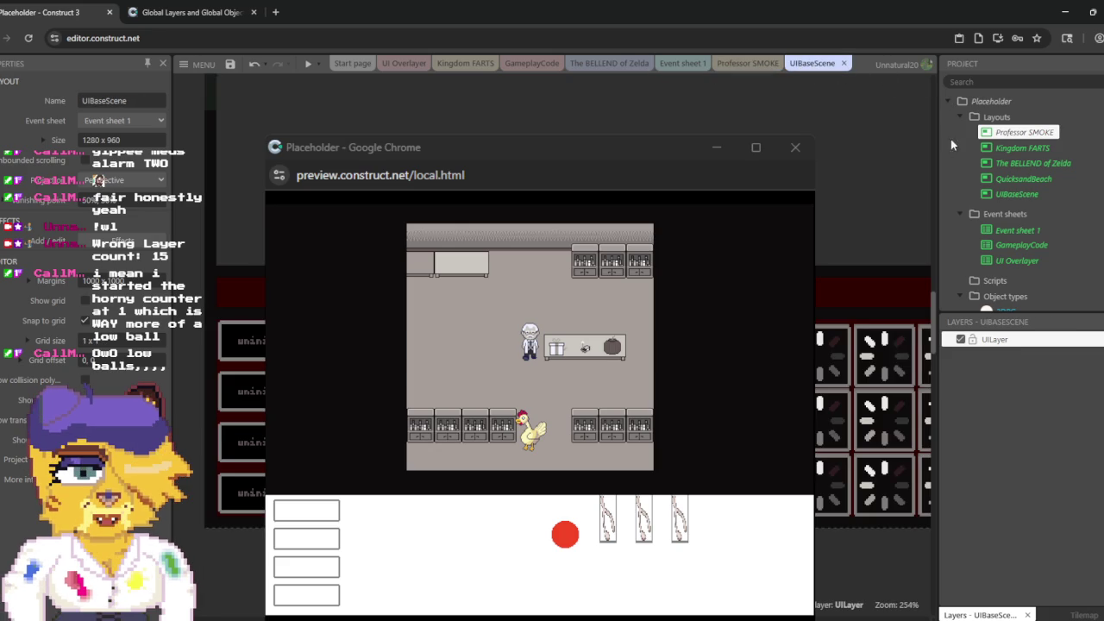
click(994, 343)
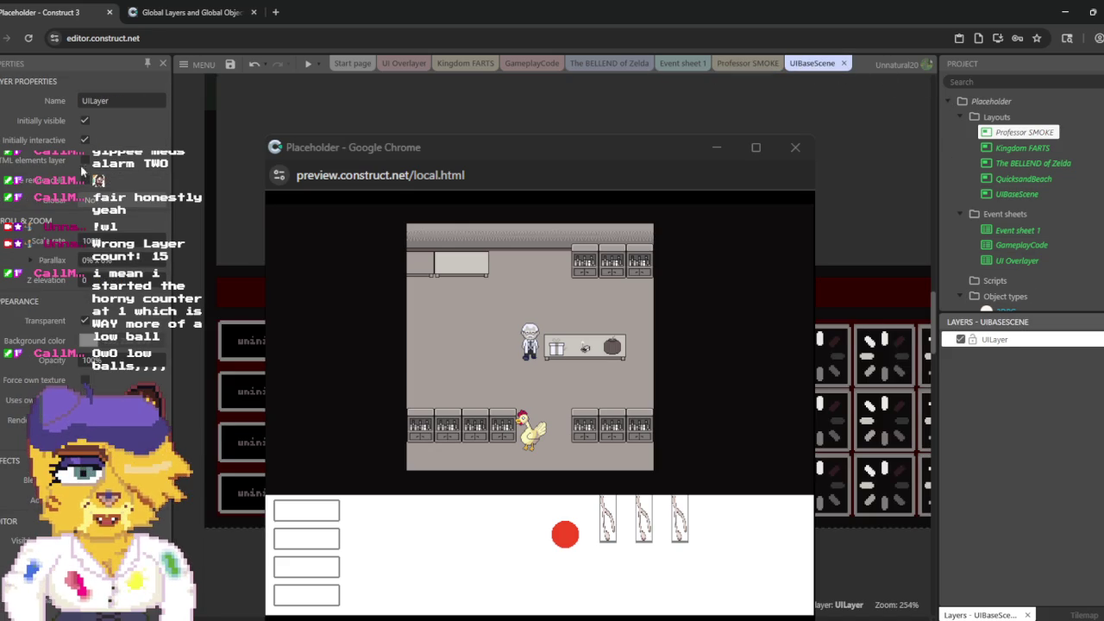
click(86, 199)
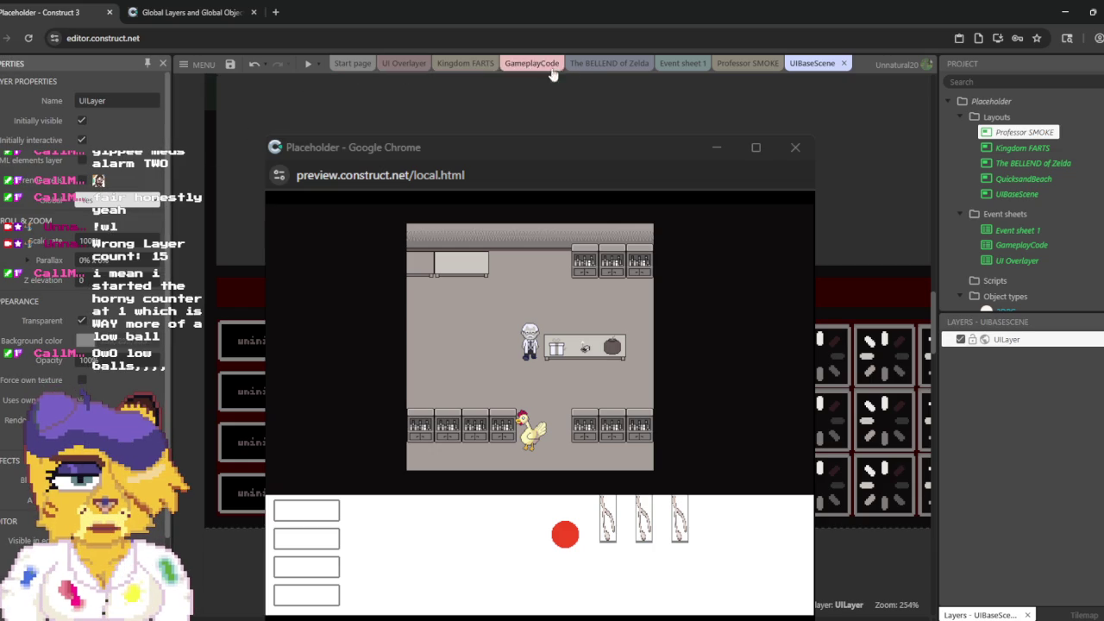
click(748, 67)
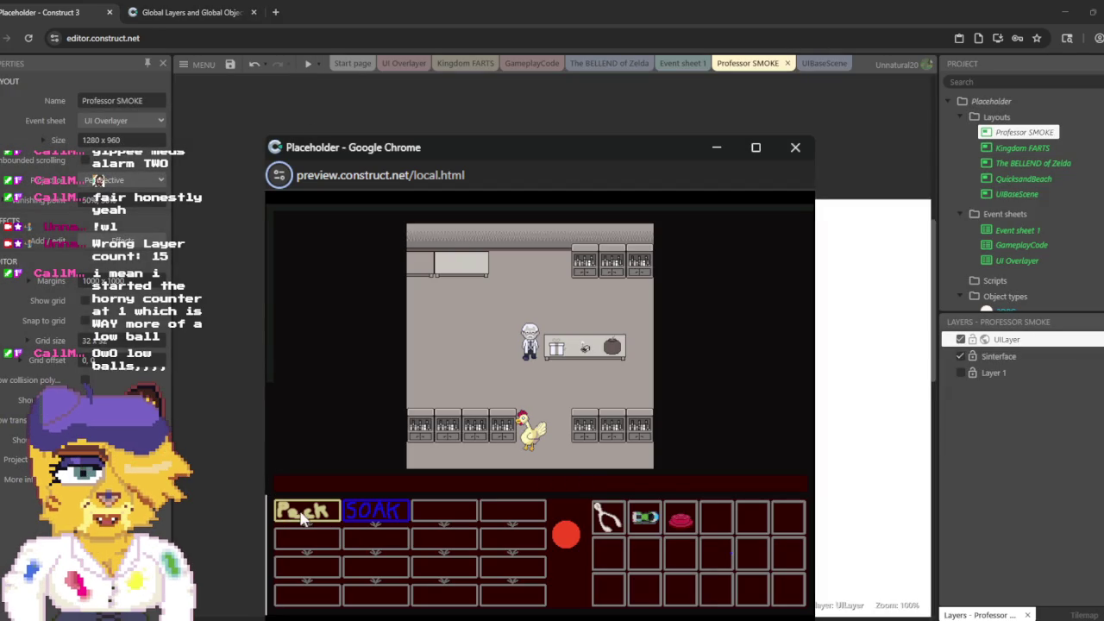
Step: In the running preview, use SOAK on the button inventory item, then close the preview
click(393, 507)
click(397, 511)
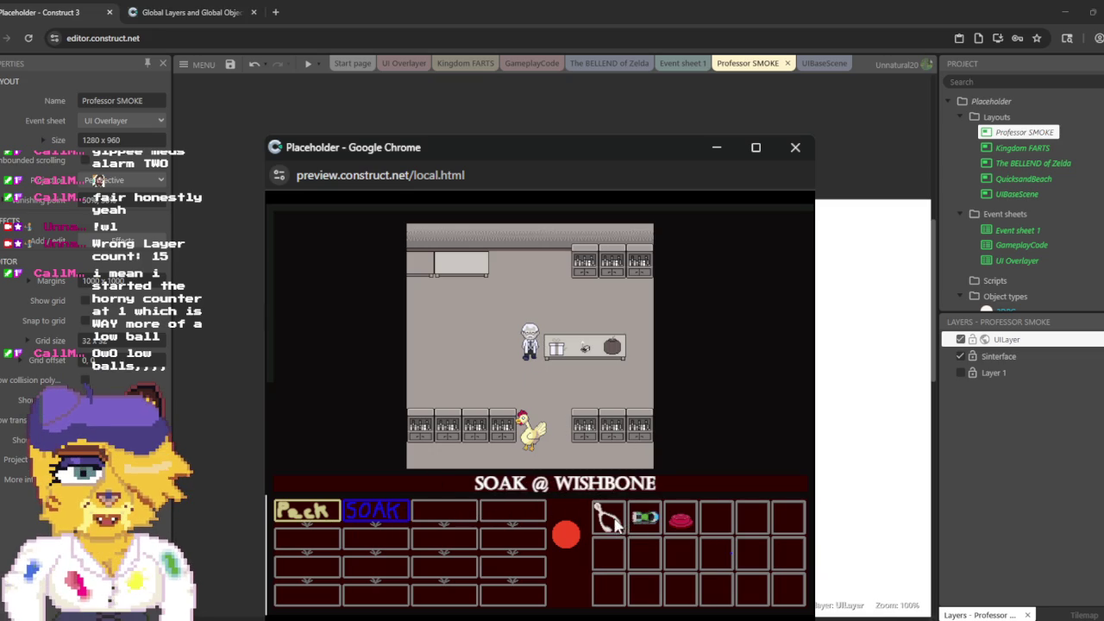
click(681, 520)
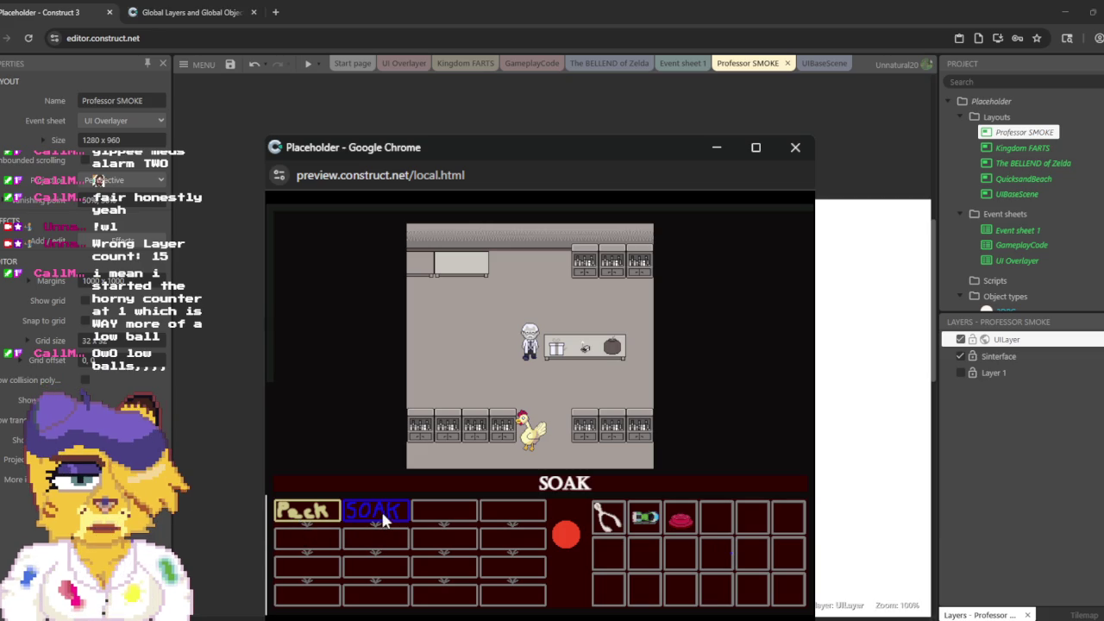
click(794, 150)
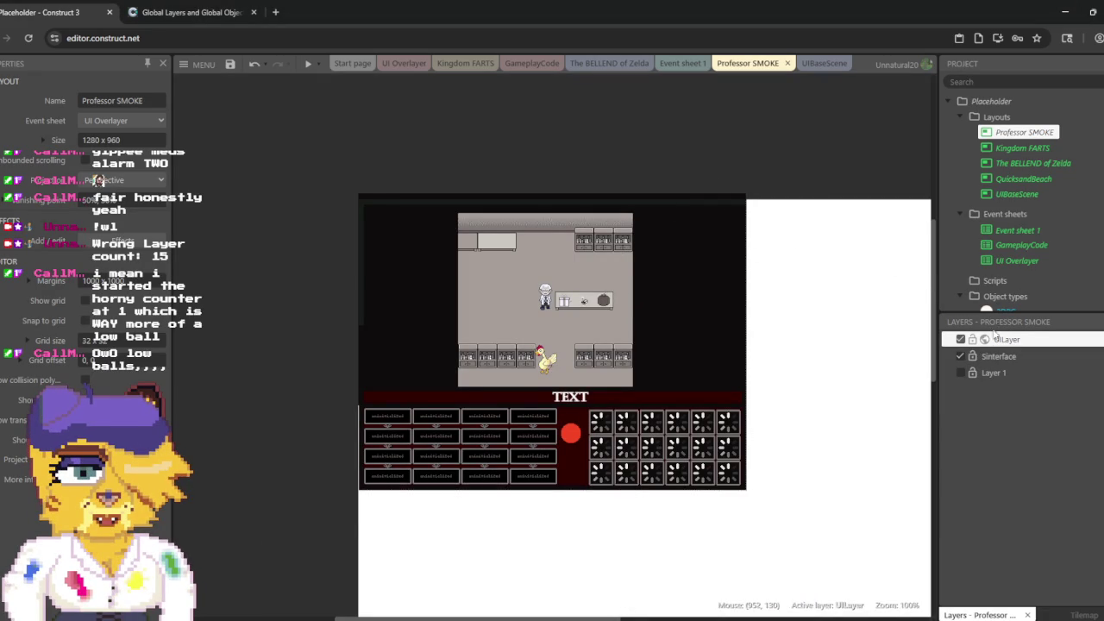
Step: Hide UILayer and delete the red circle and three tall item sprites beneath it
scroll(1009, 258, down, 4)
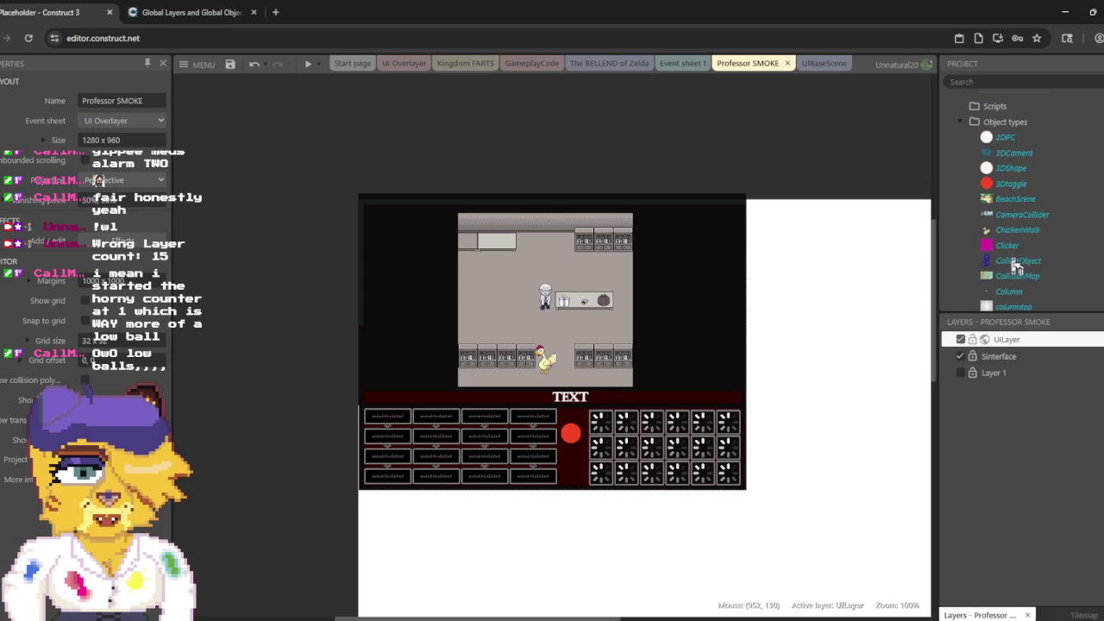
scroll(1014, 269, down, 3)
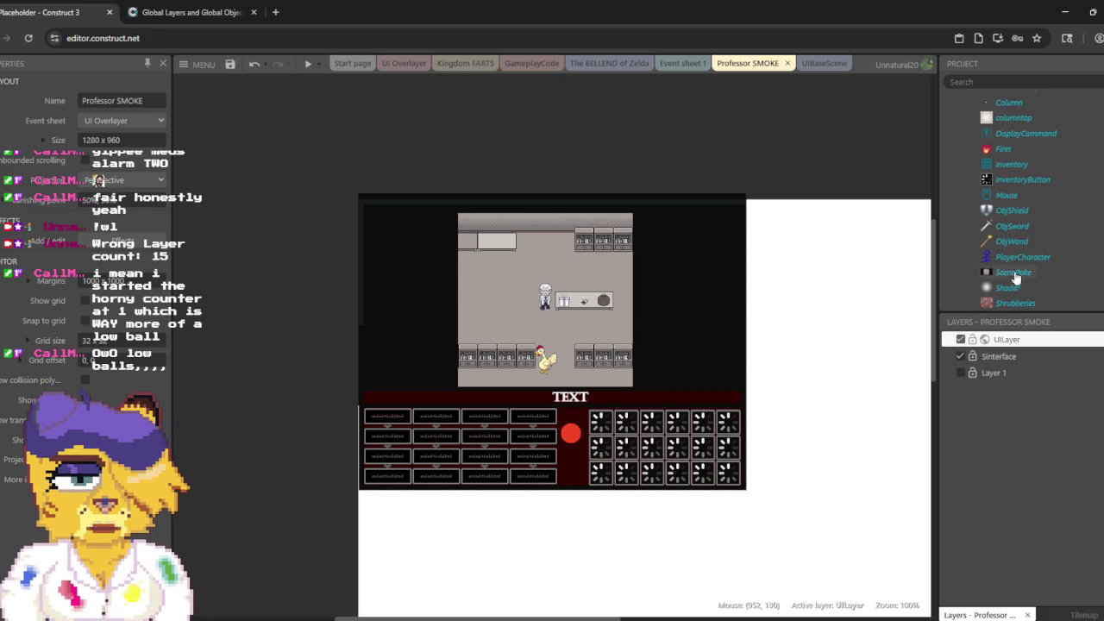
click(961, 340)
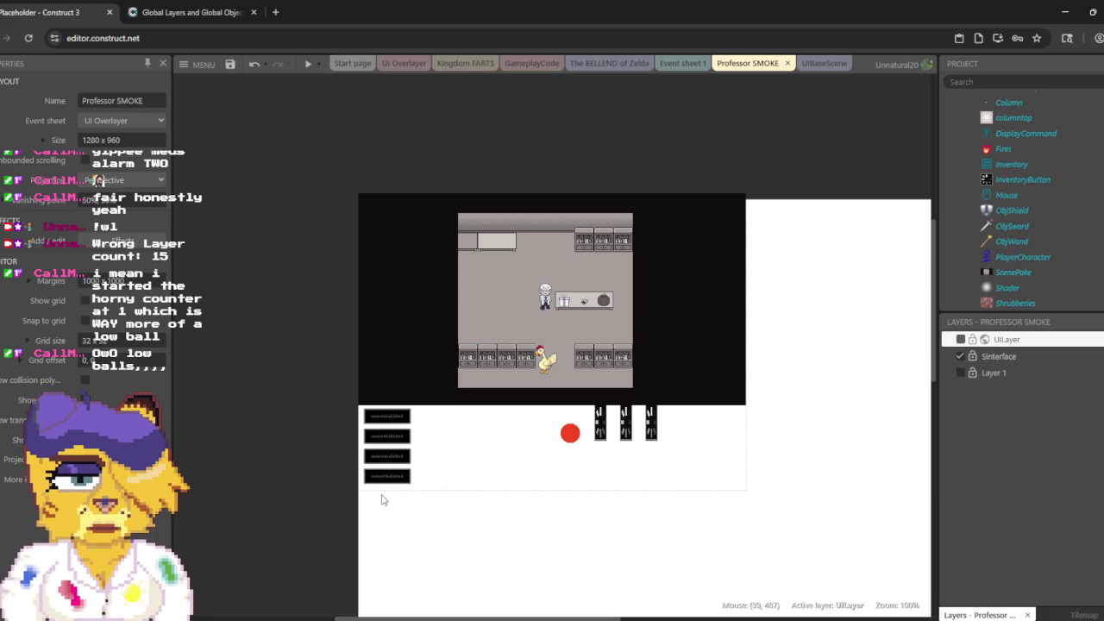
mouse_move(434, 543)
mouse_down()
mouse_move(377, 419)
mouse_move(362, 399)
mouse_move(342, 410)
mouse_up()
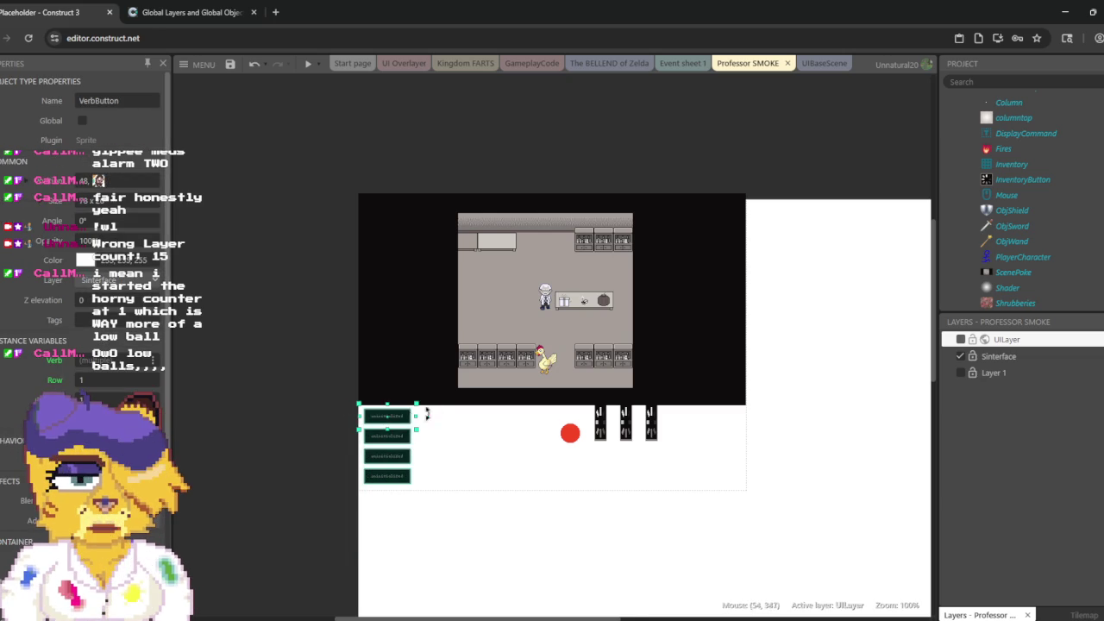
mouse_move(785, 529)
mouse_down()
mouse_move(419, 387)
mouse_move(429, 405)
mouse_up()
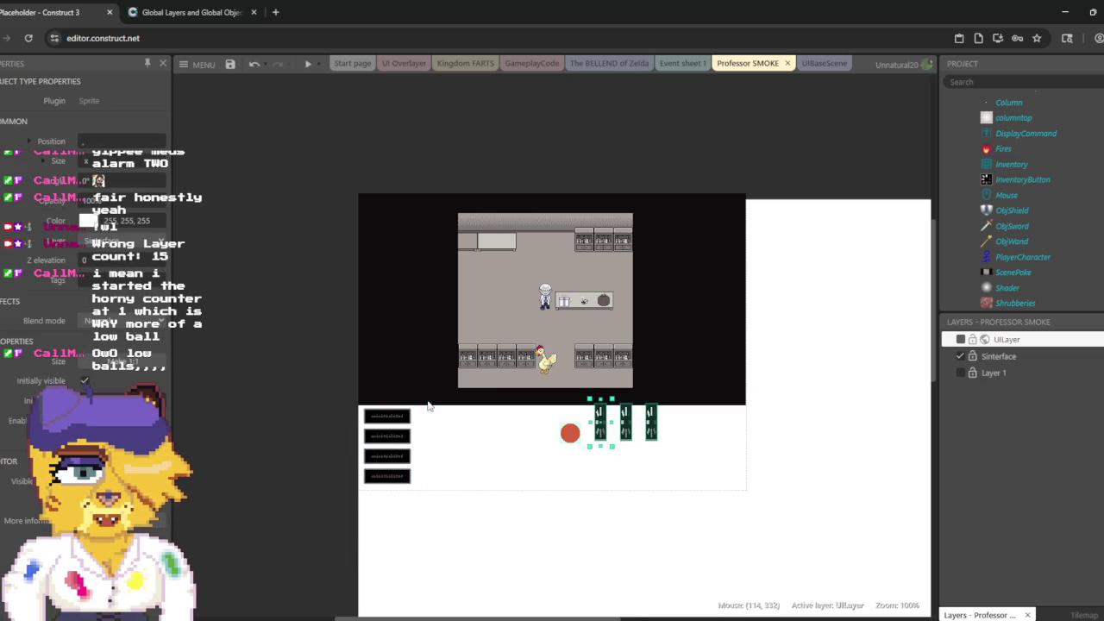
key(Delete)
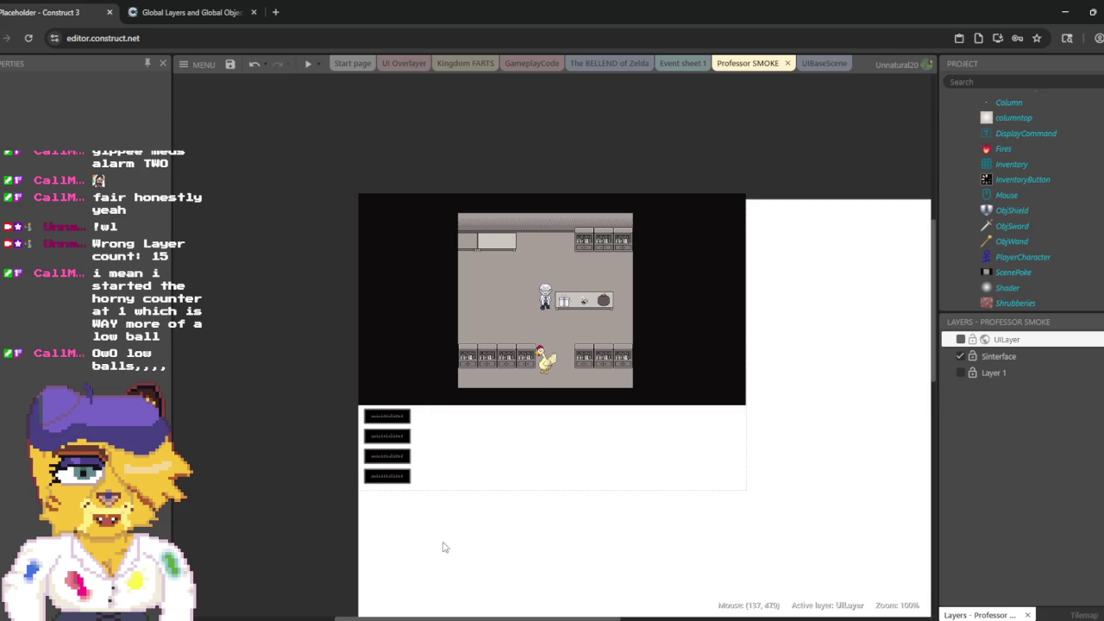
Step: Delete the four black placeholder buttons and make UILayer visible again
click(420, 524)
drag(420, 524, 299, 377)
key(Delete)
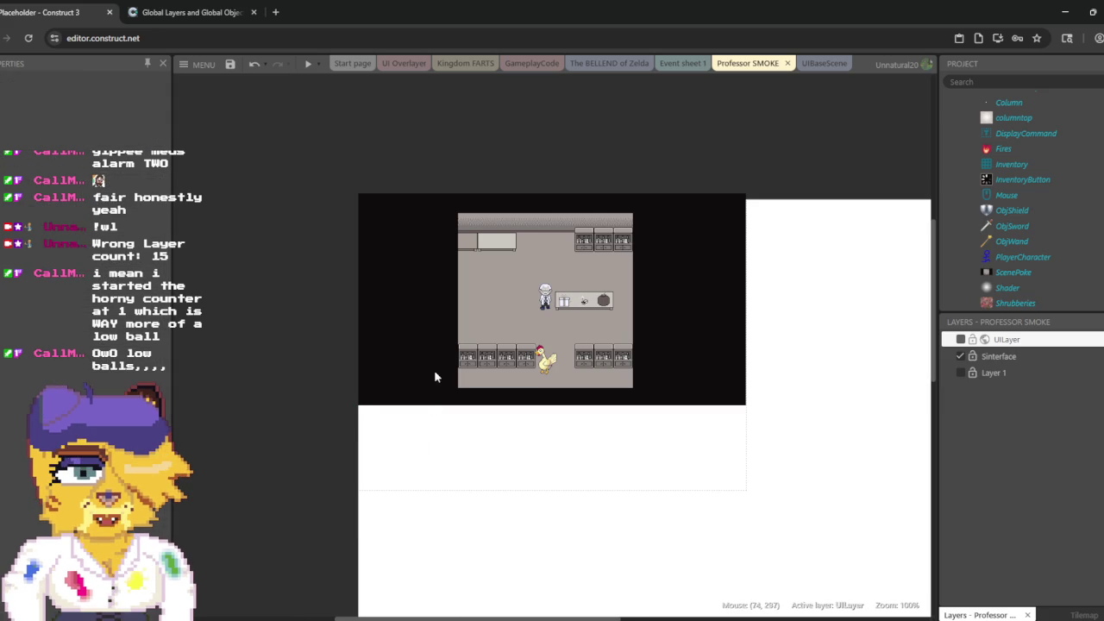
click(960, 341)
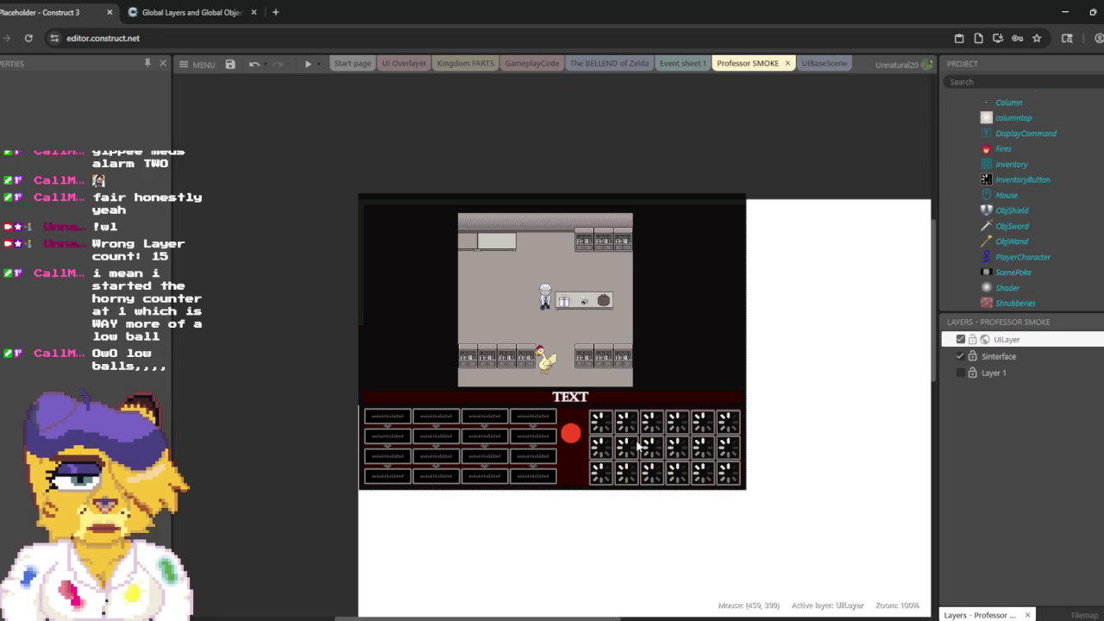
click(689, 206)
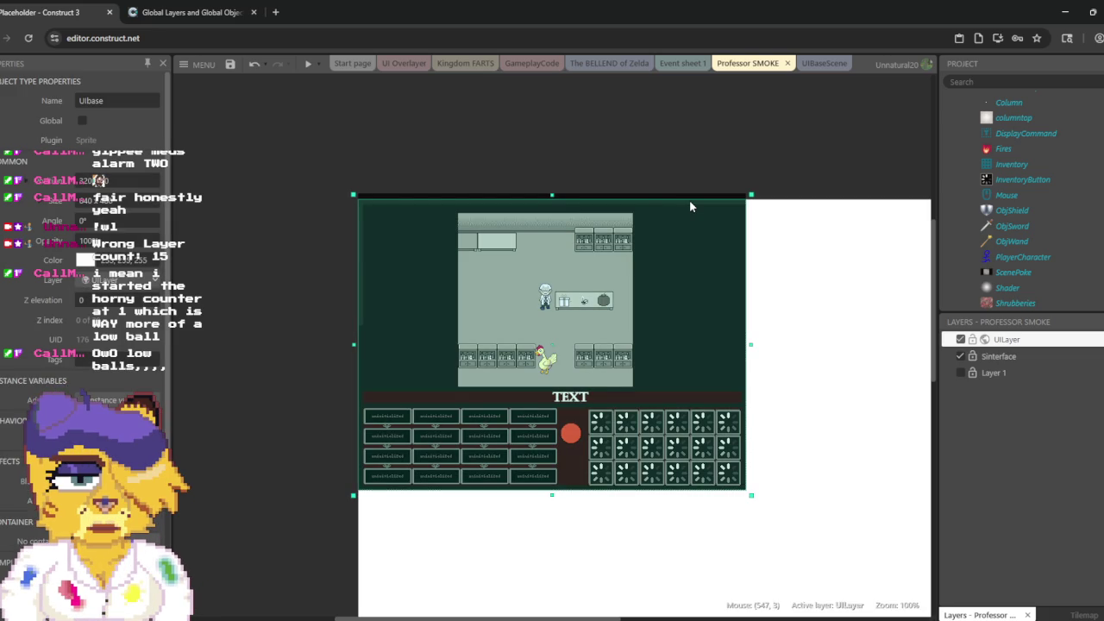
click(682, 159)
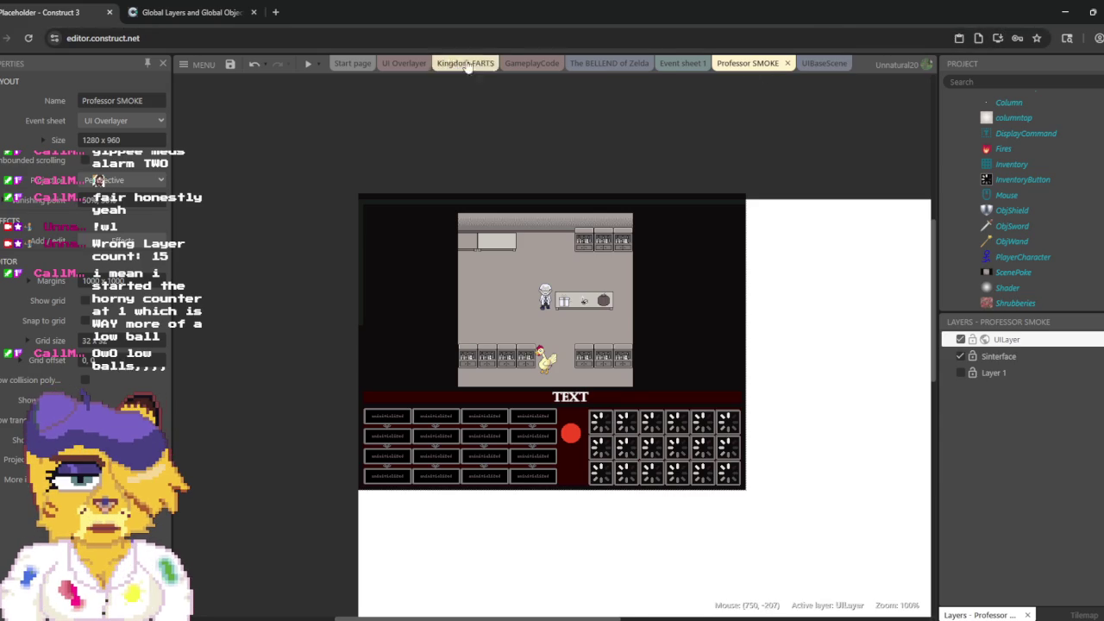
click(401, 64)
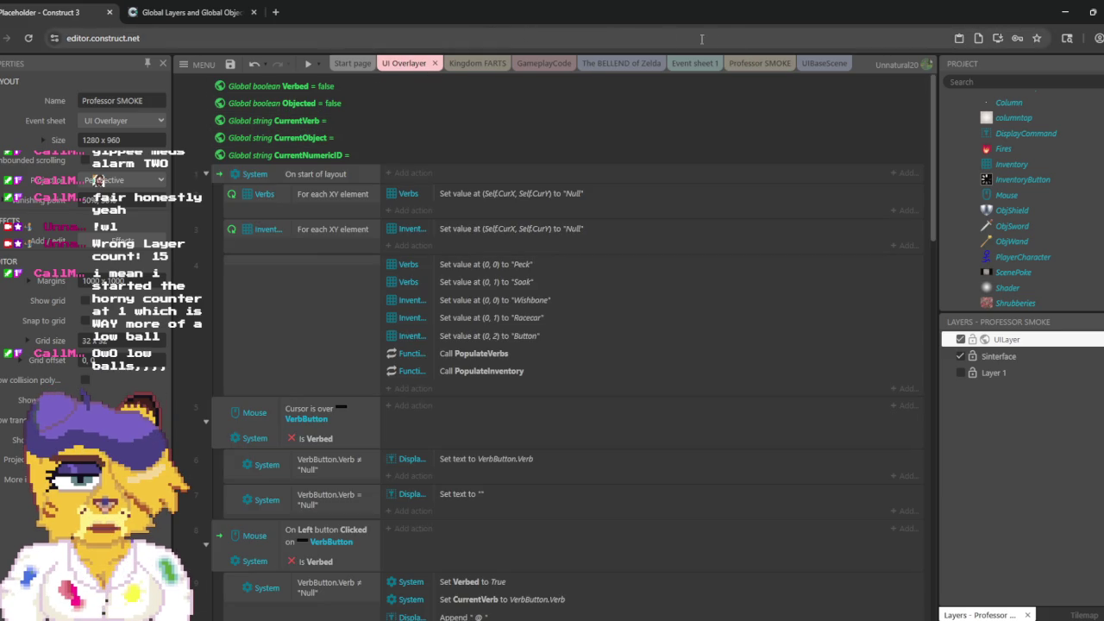
Step: Look through the UIBaseScene, Professor SMOKE and Kingdom FARTS tabs, ending on the GameplayCode sheet
click(807, 67)
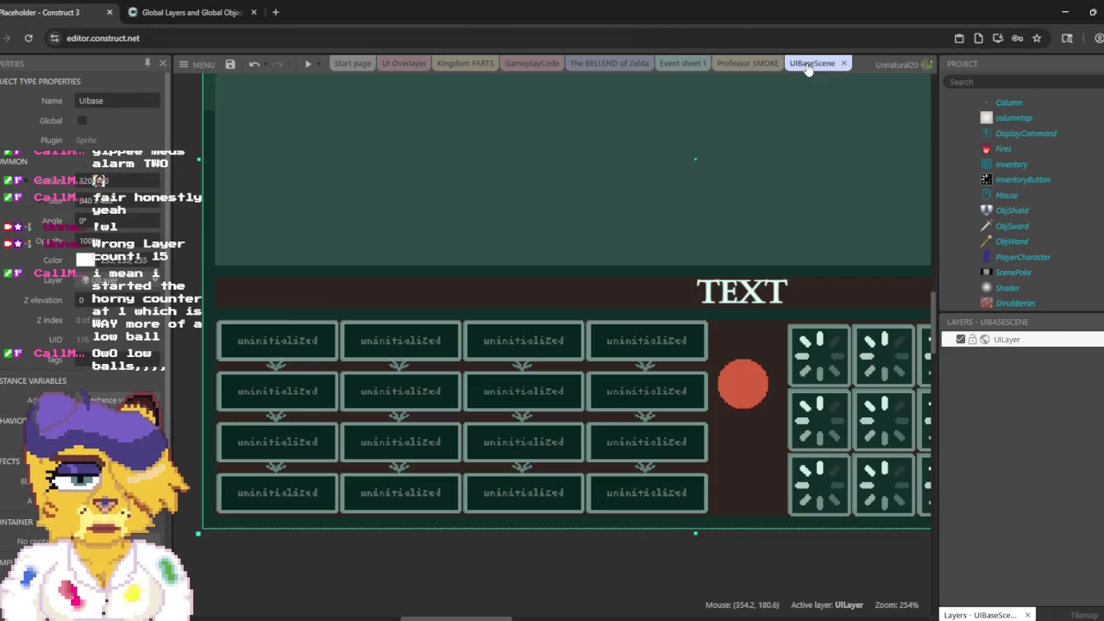
click(770, 68)
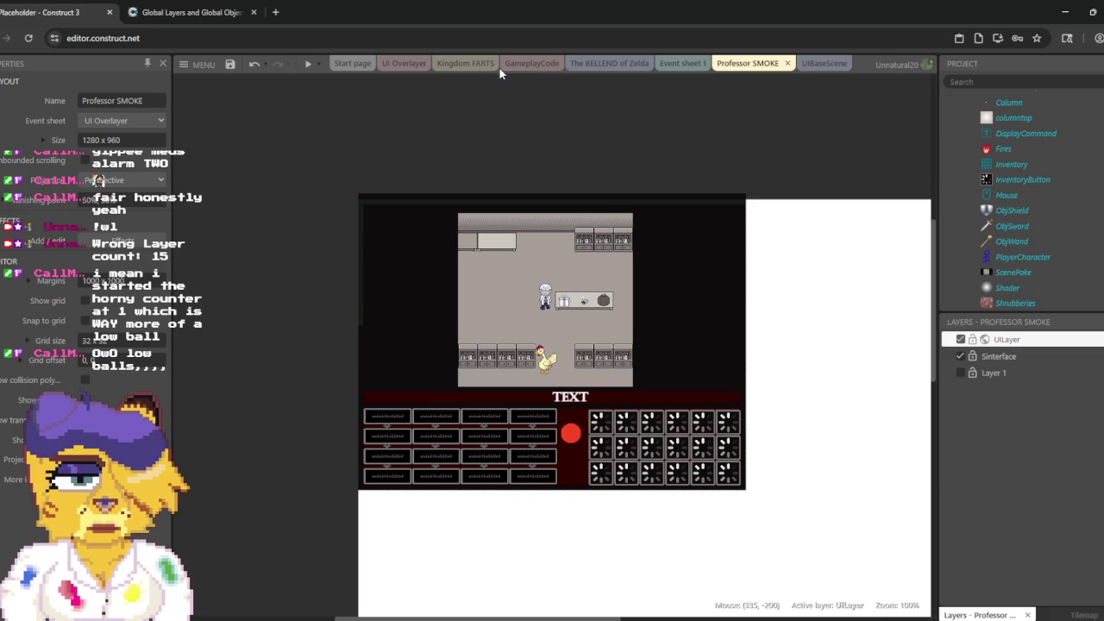
click(532, 63)
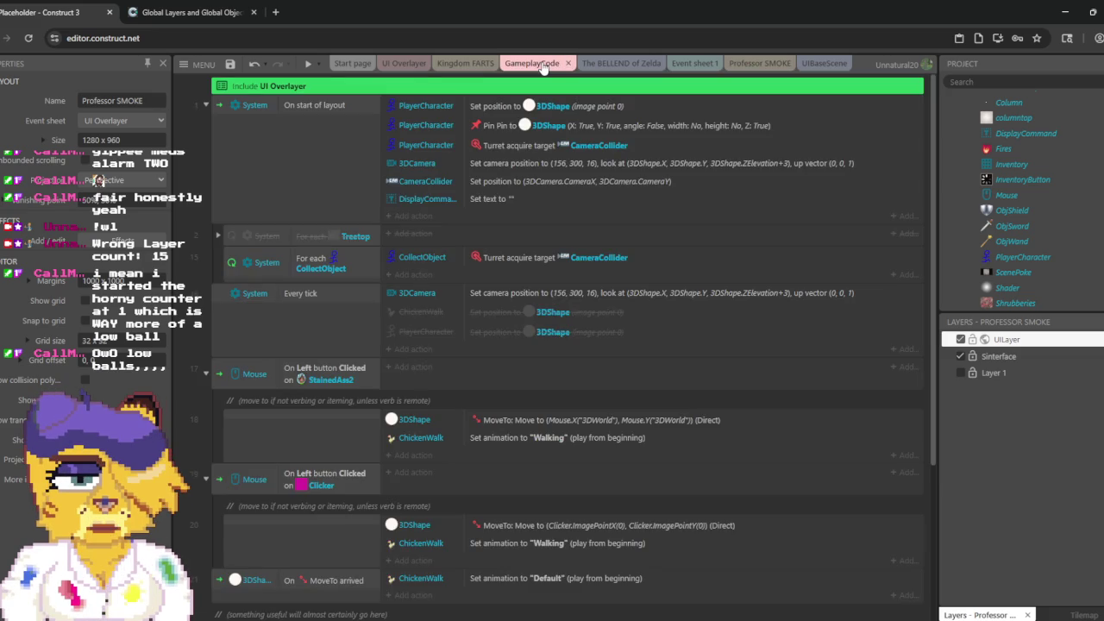
click(466, 64)
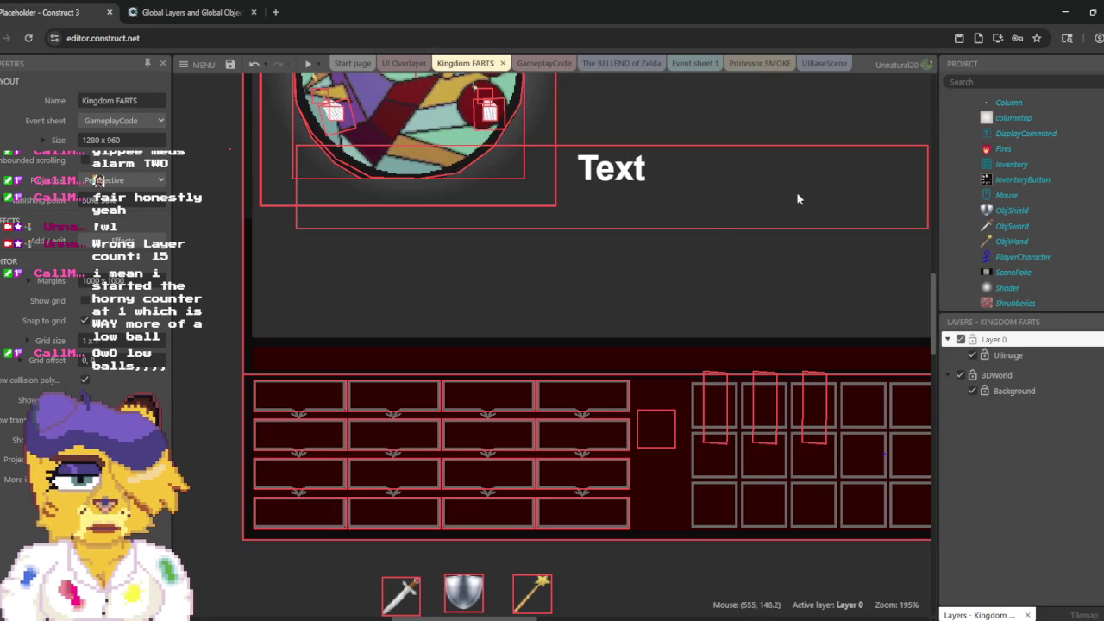
click(549, 65)
right_click(549, 65)
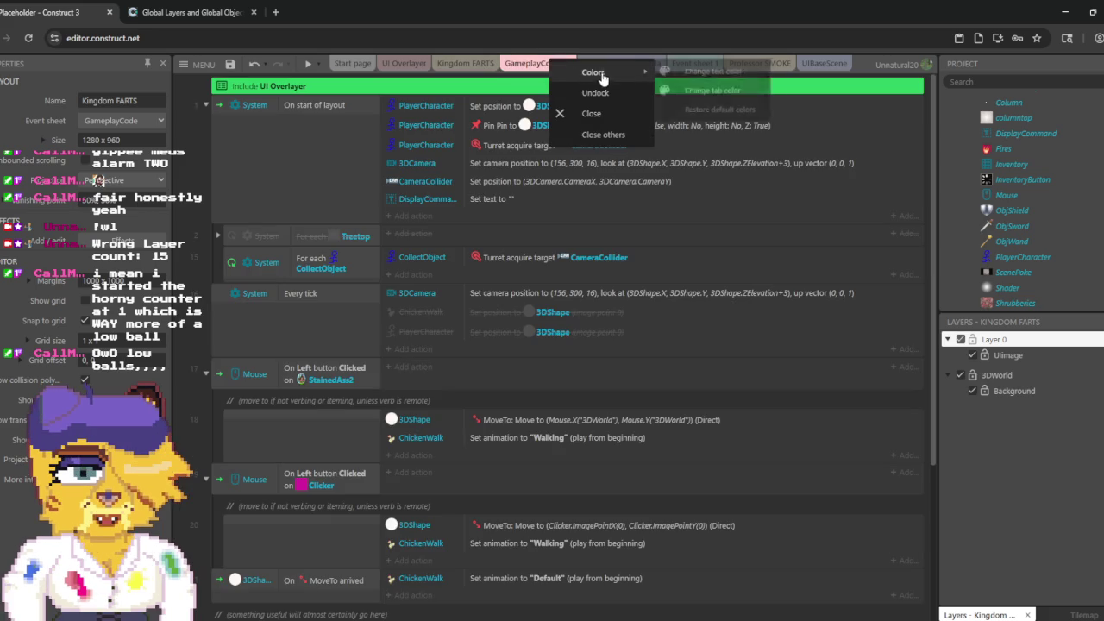
click(708, 77)
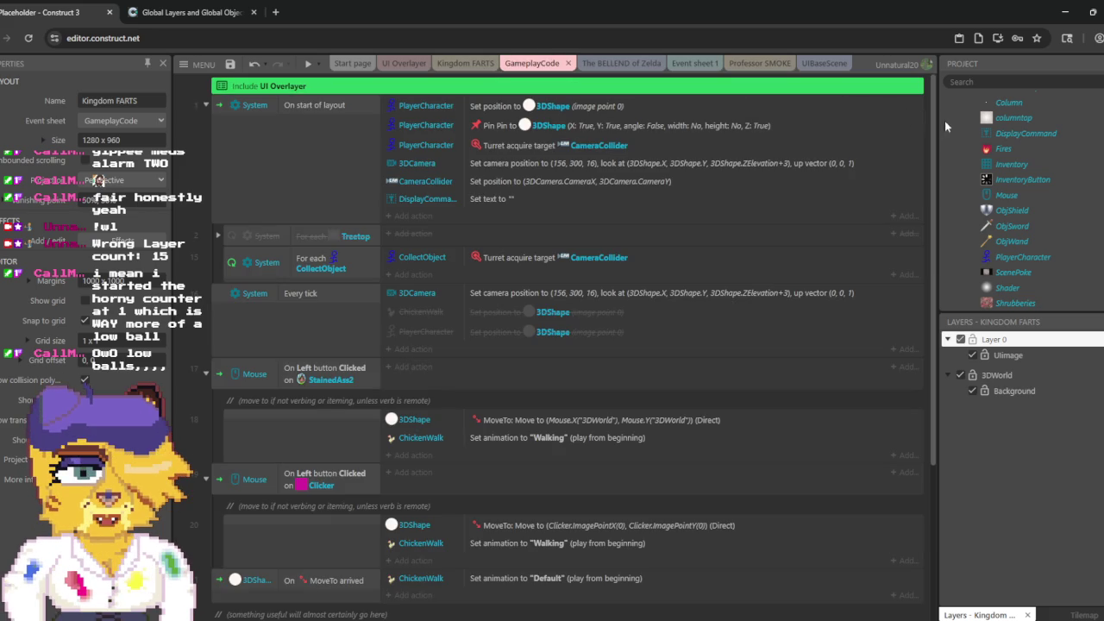
scroll(1017, 216, up, 10)
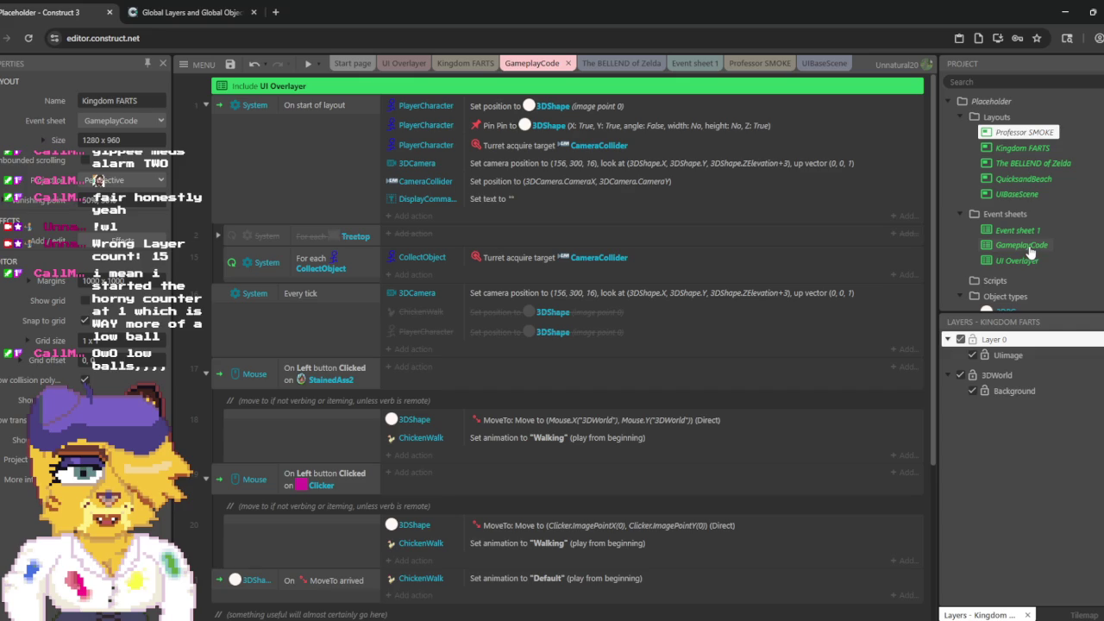
right_click(1029, 248)
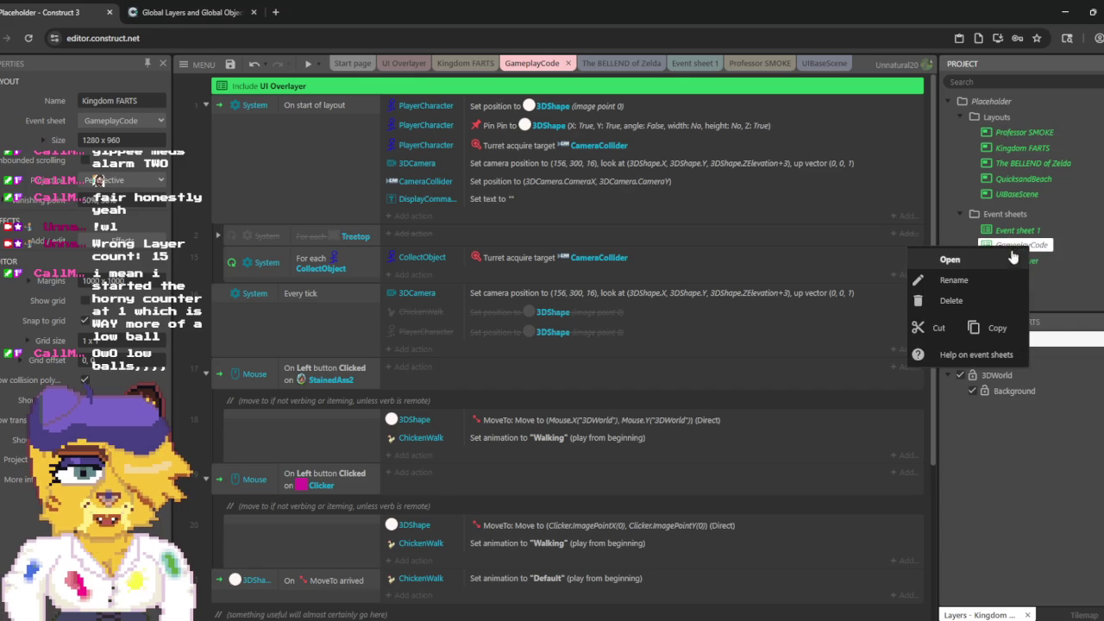
Step: Rename the GameplayCode event sheet to KH3DCode
click(967, 282)
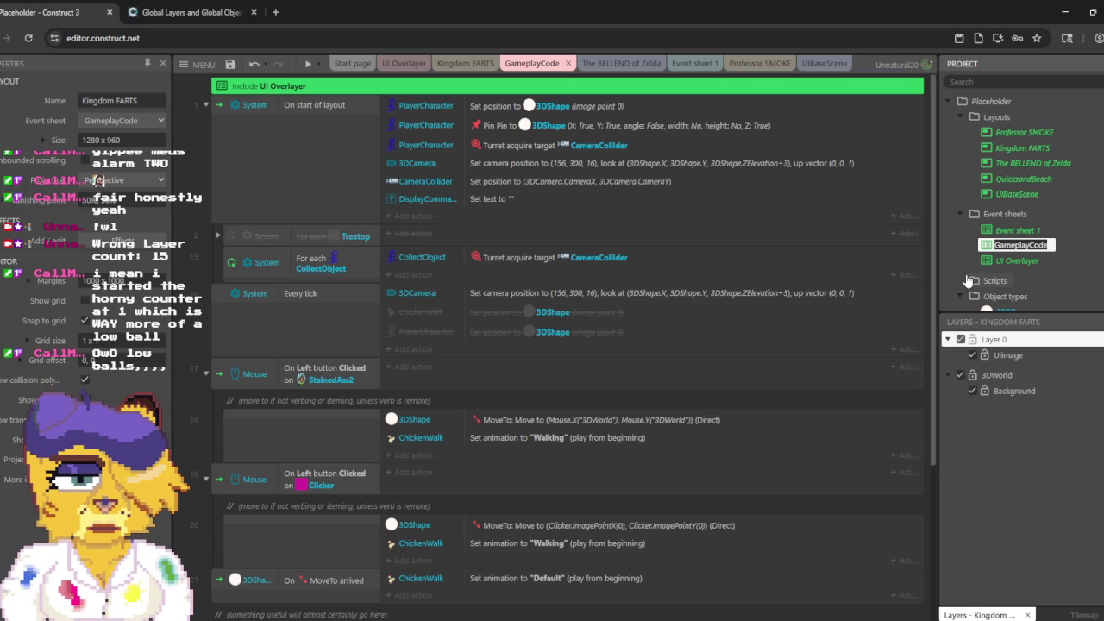
text(KH3D)
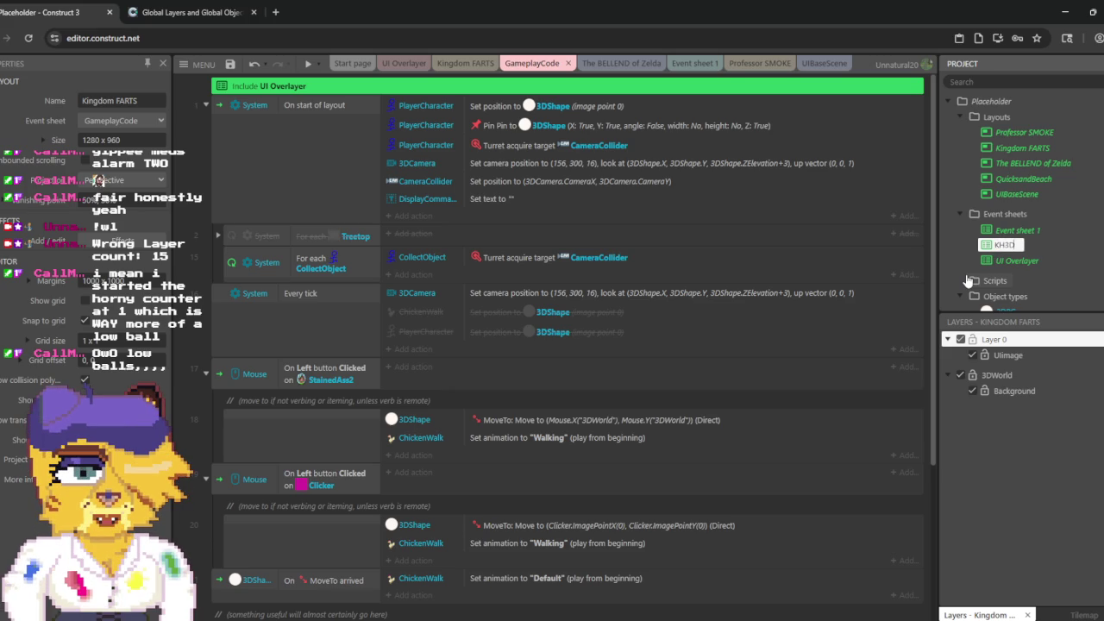
text(Code)
key(Return)
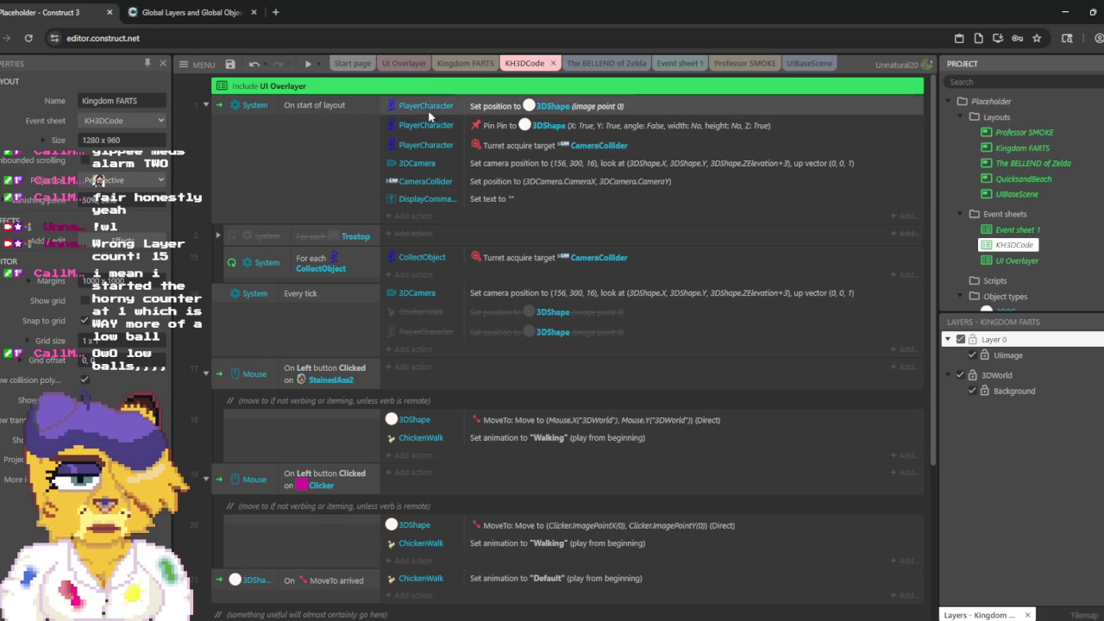
click(598, 65)
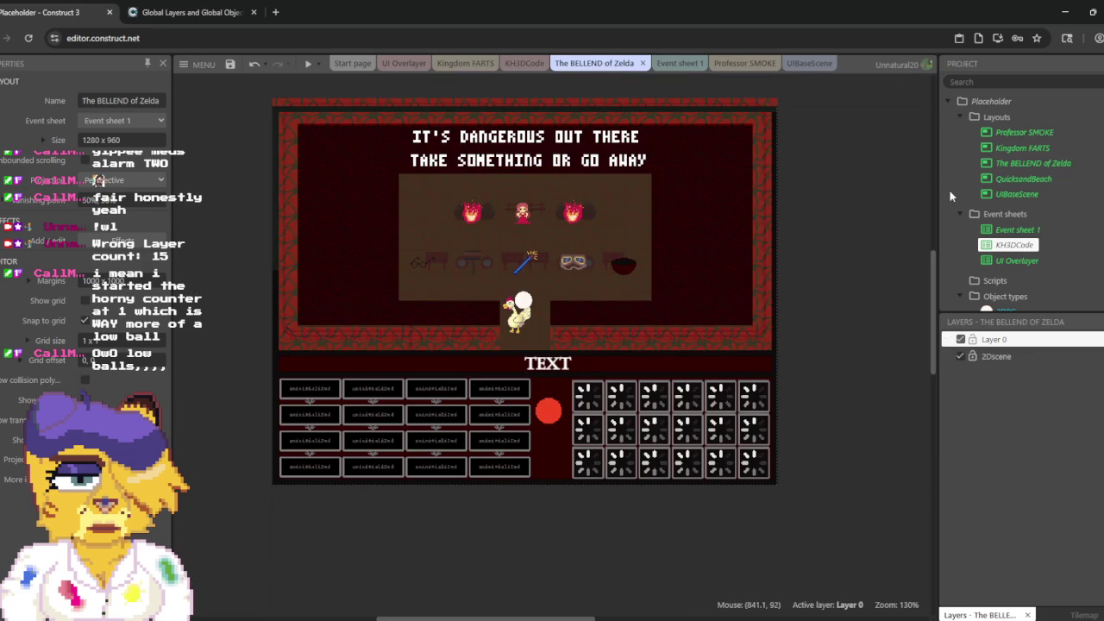
Step: Rename Event sheet 1 to LoZ2DCode and open the UI Overlayer event sheet
right_click(1017, 231)
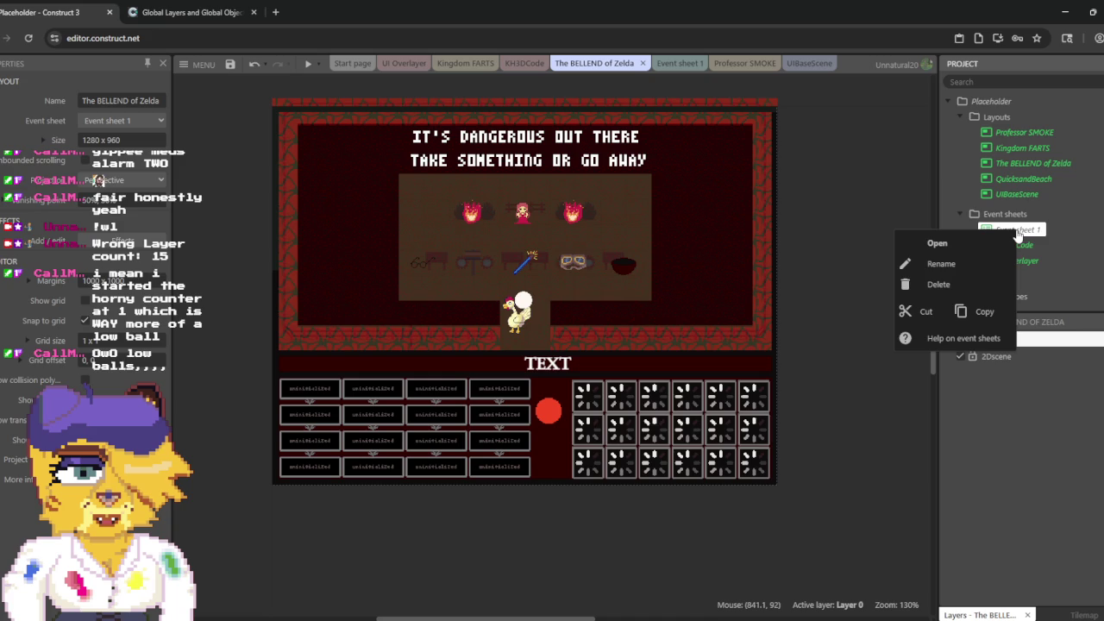
click(973, 263)
text(KH)
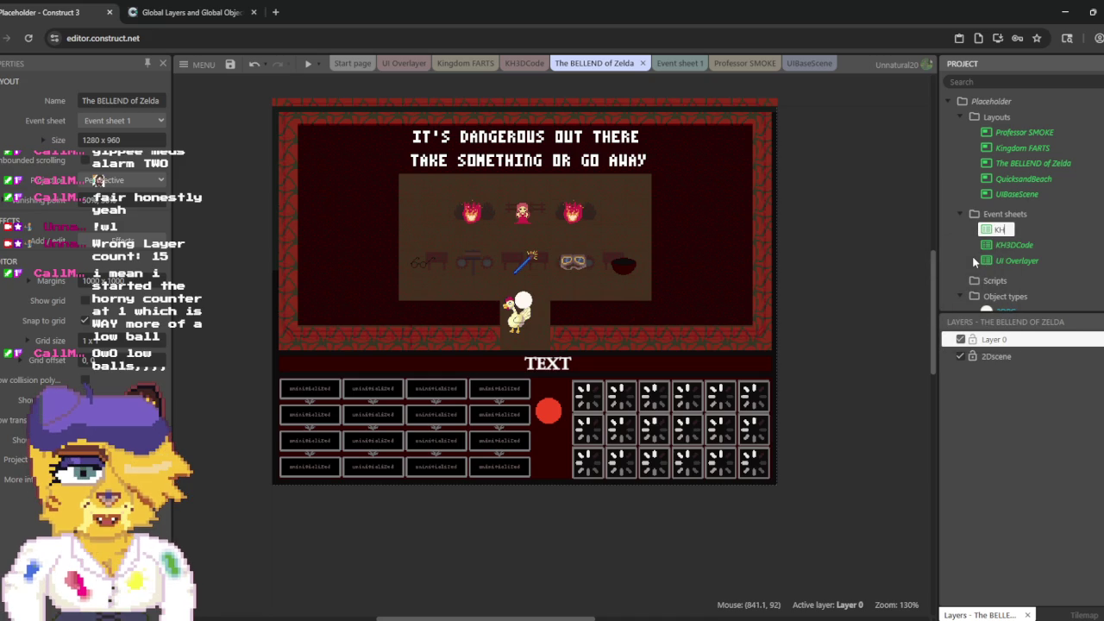
key(BackSpace)
key(BackSpace)
text(LoZ2D)
text(Code)
key(Return)
click(1011, 260)
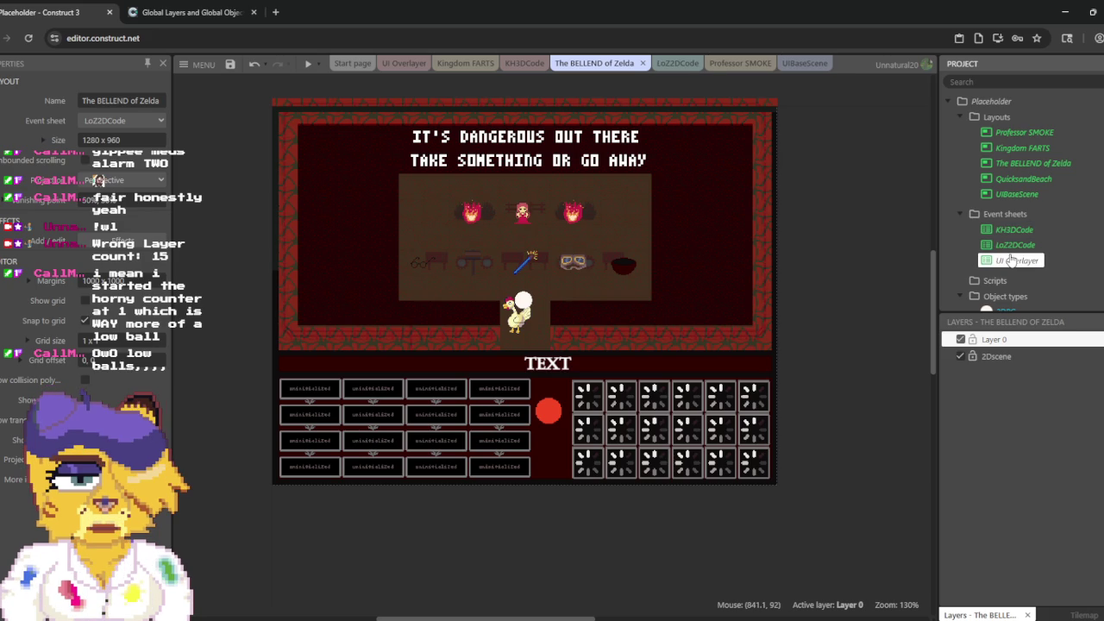
double_click(1011, 260)
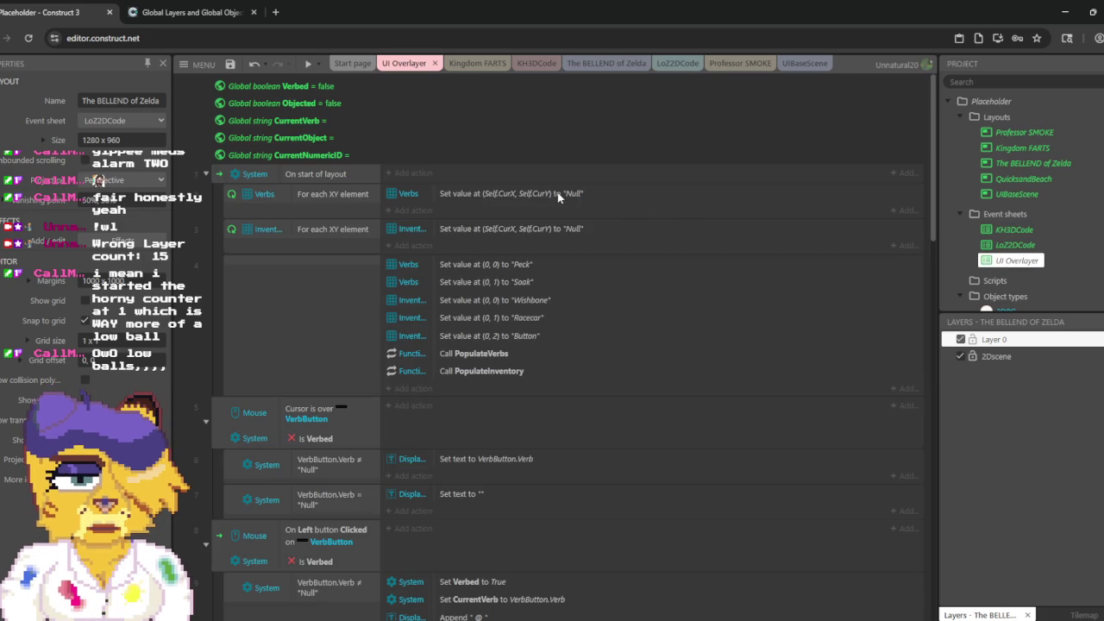
Step: Make a copy of the LoZ2DCode event sheet, producing LoZ2DCode2
scroll(488, 209, down, 15)
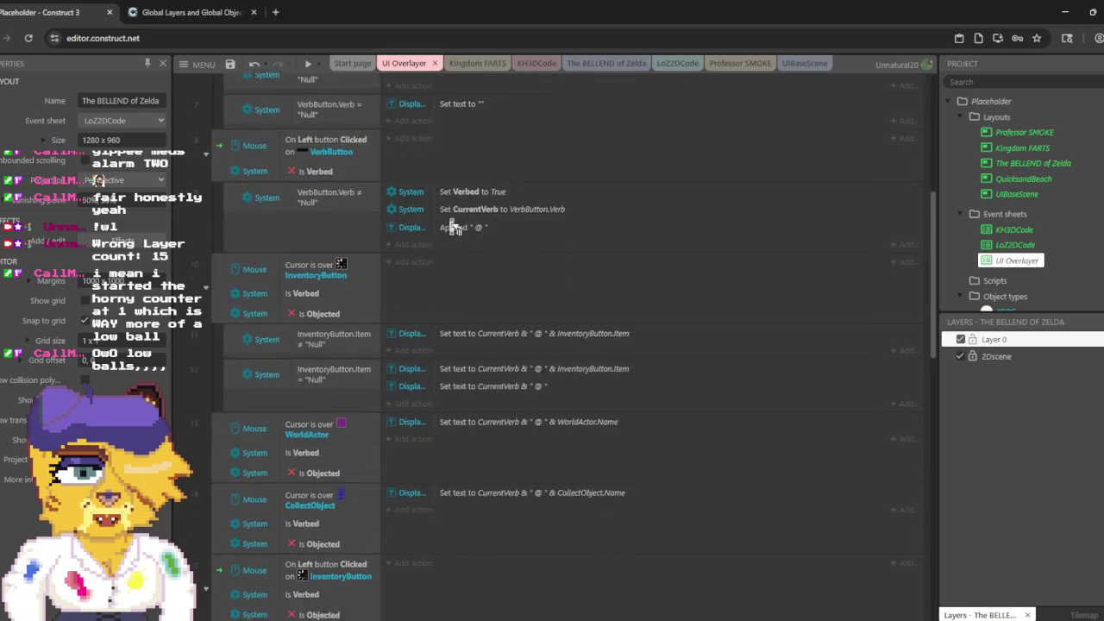
scroll(451, 224, down, 2)
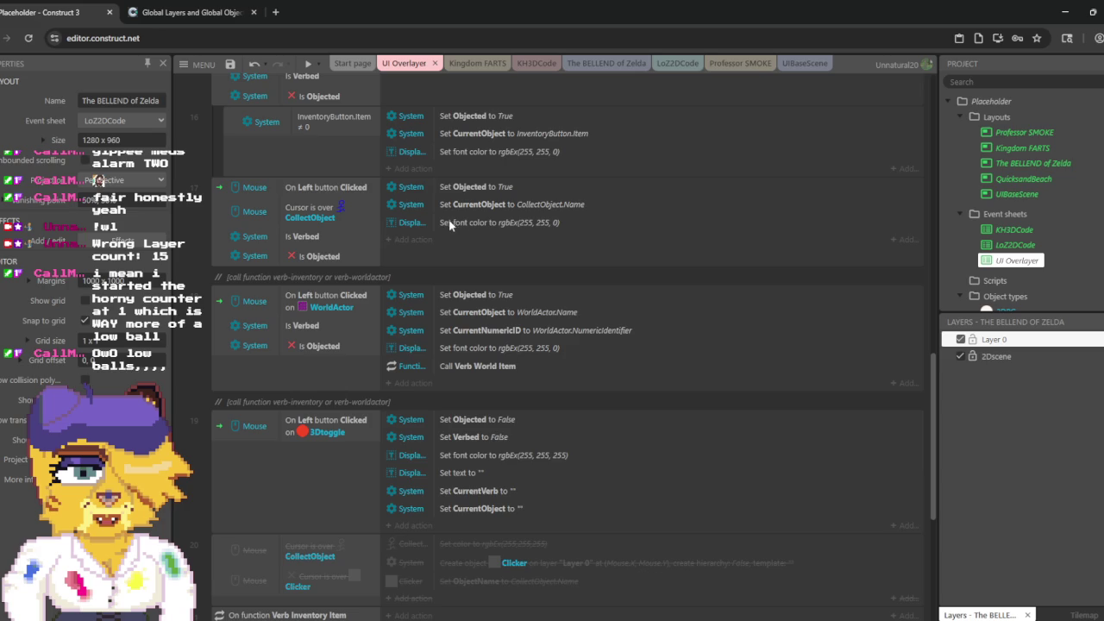
scroll(449, 222, down, 4)
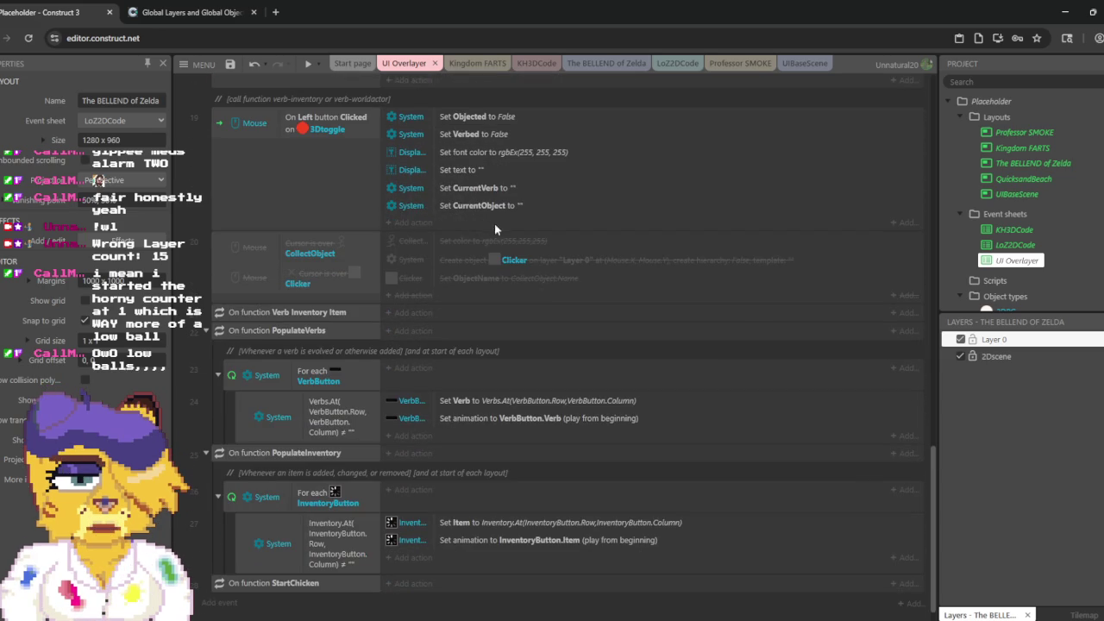
scroll(496, 226, down, 1)
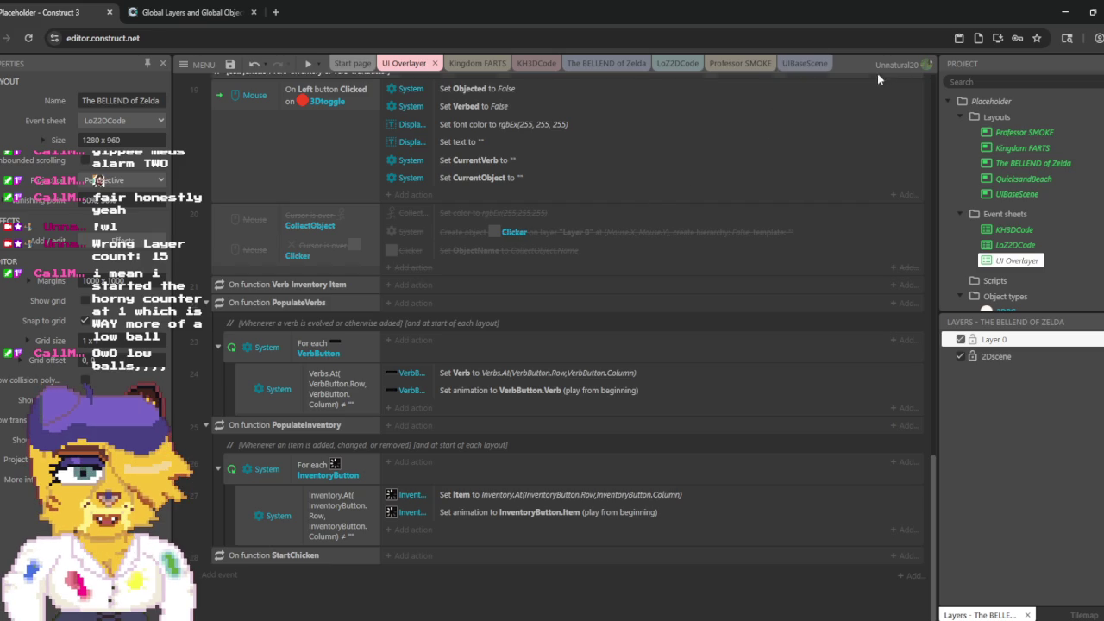
right_click(1016, 248)
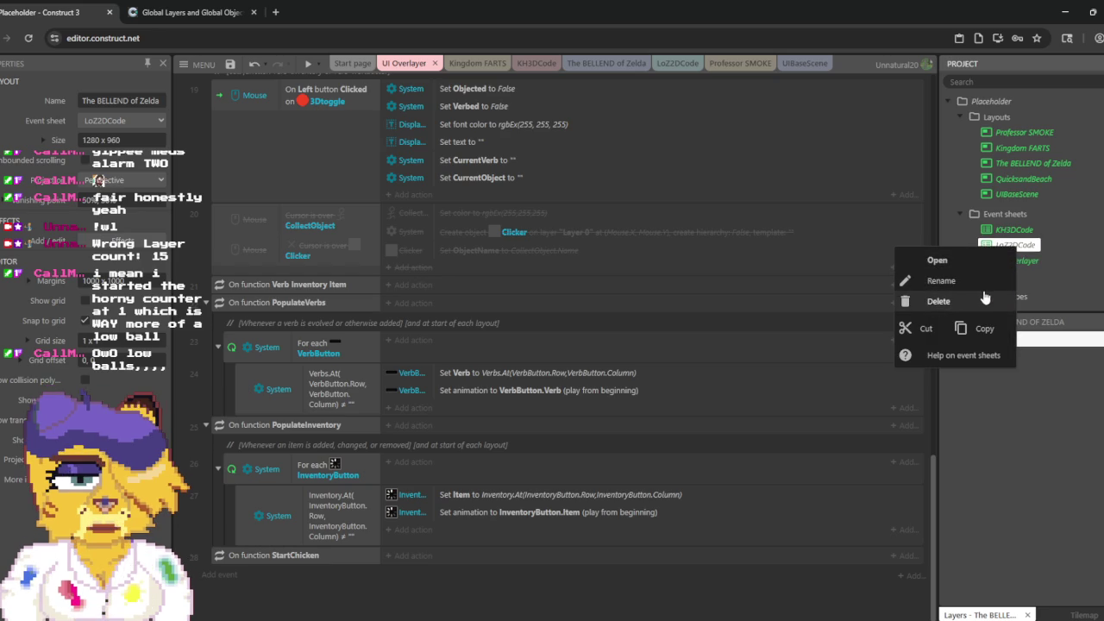
key(Escape)
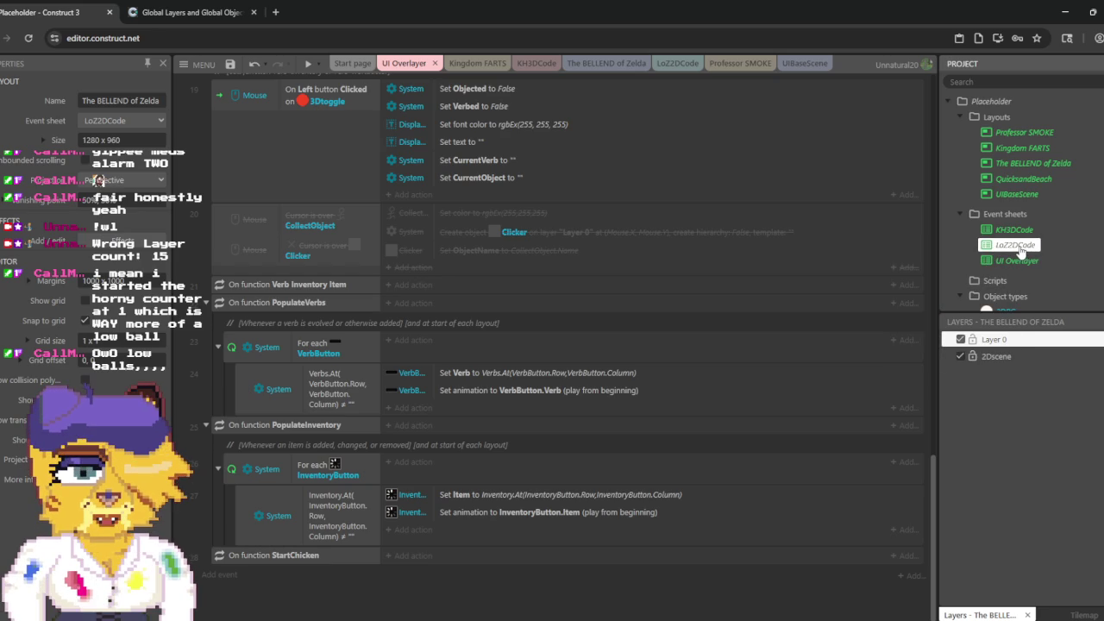
double_click(1016, 245)
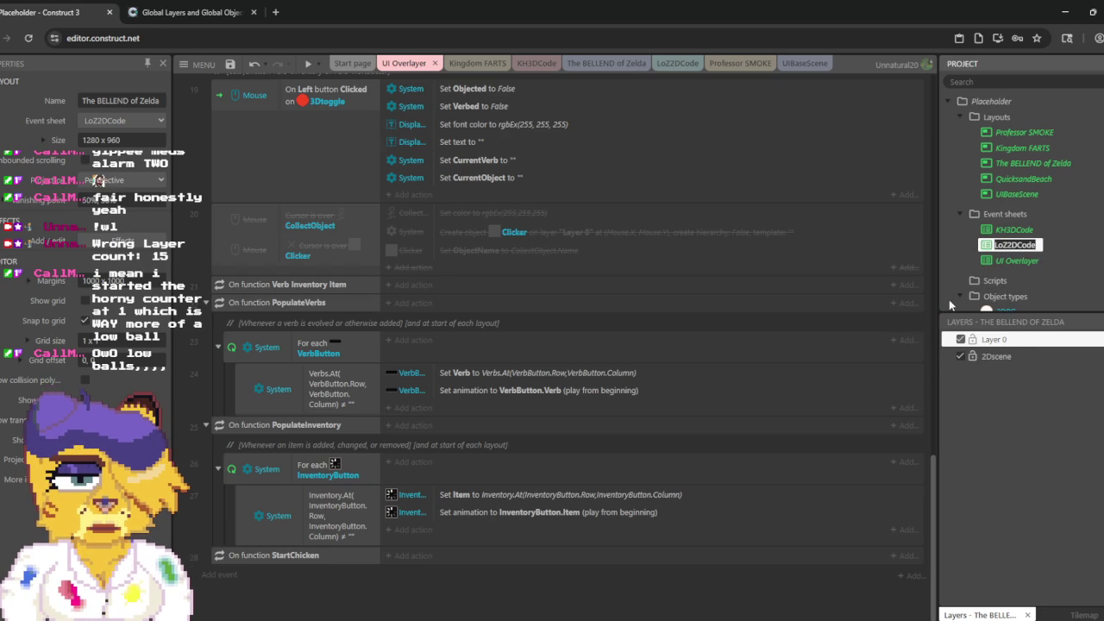
key(Escape)
double_click(1034, 246)
key(Escape)
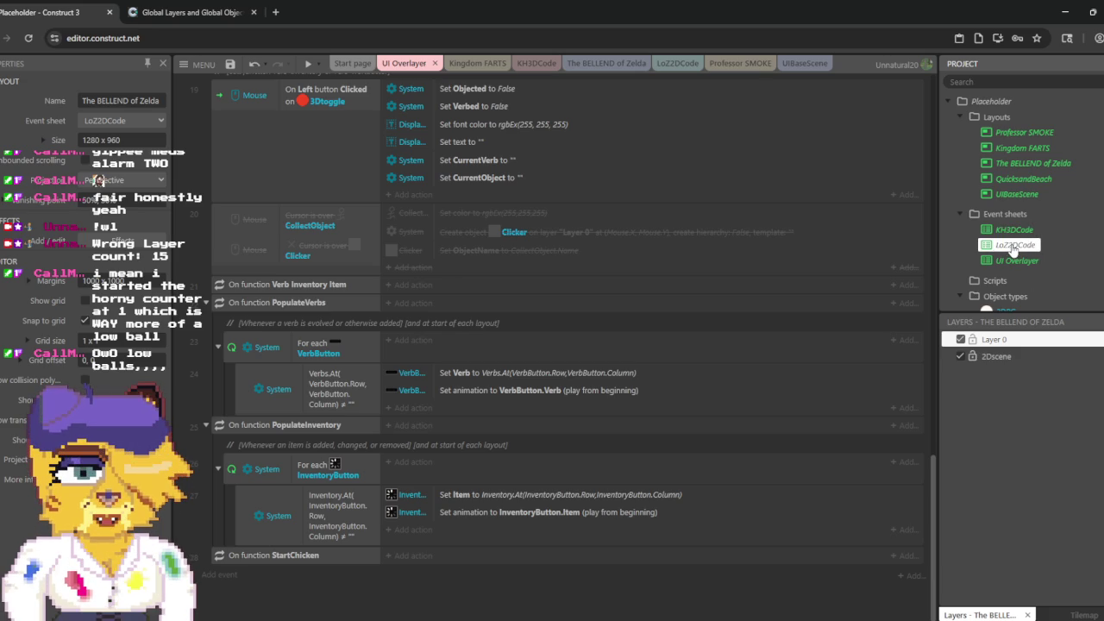
right_click(1014, 249)
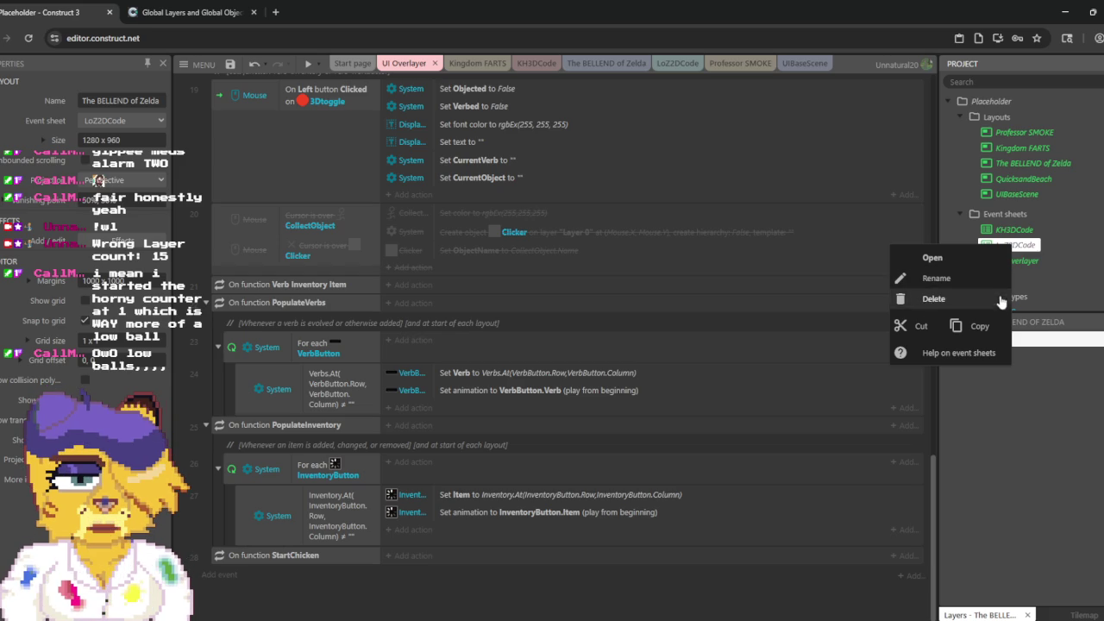
click(981, 324)
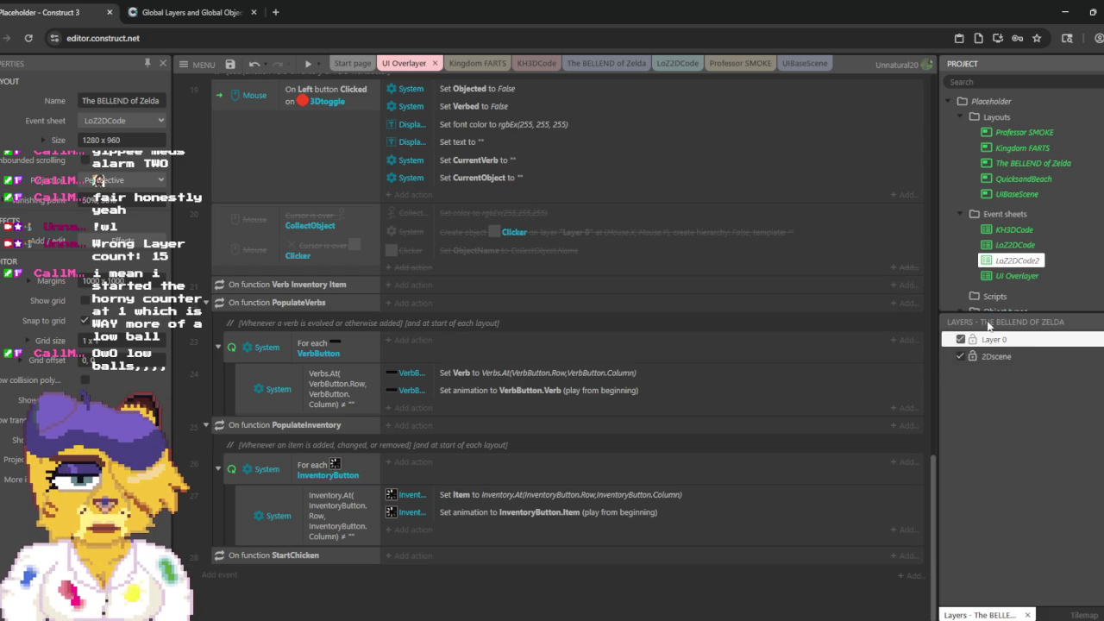
Step: Rename the LoZ2DCode2 copy to PokeCode
right_click(1018, 267)
click(945, 295)
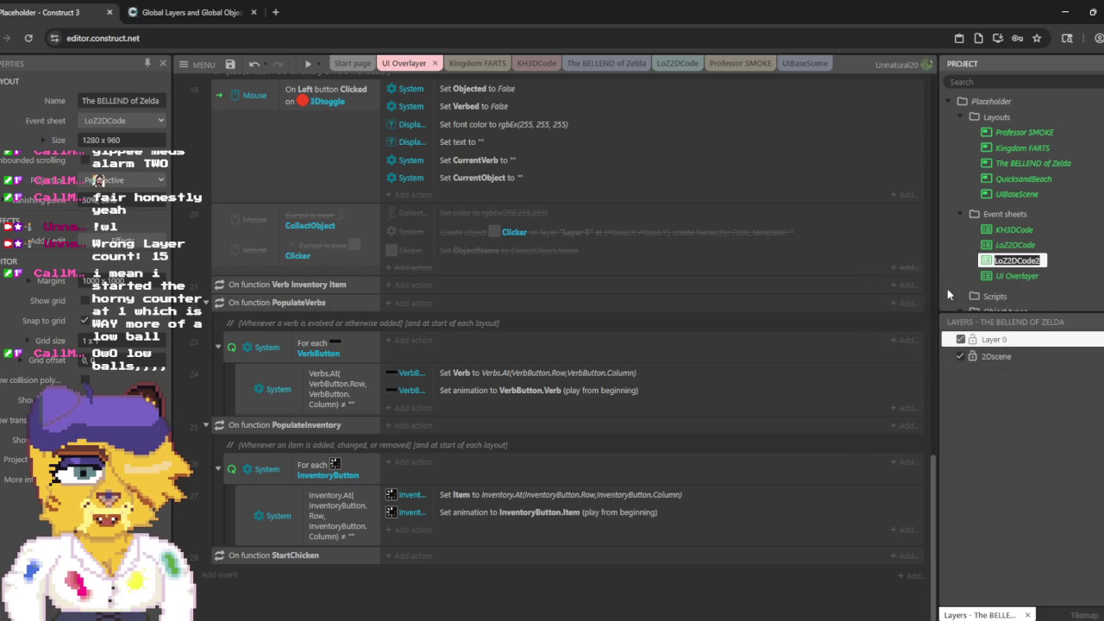
text(PokeCode)
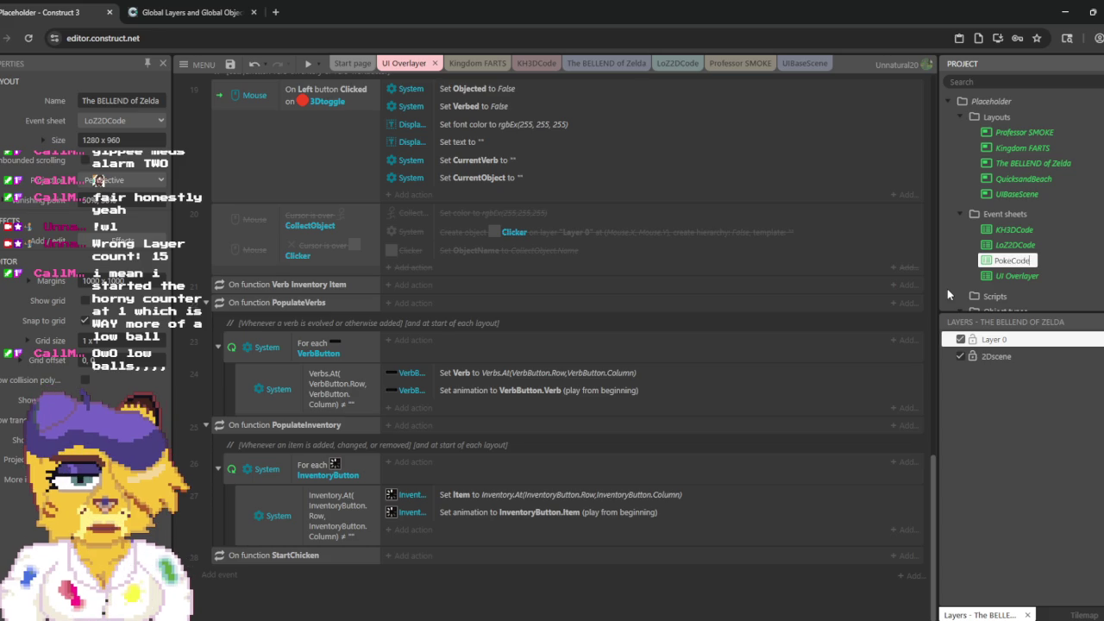
key(Return)
Step: Set the Professor SMOKE layout's Event sheet property to PokeCode and open PokeCode
click(731, 63)
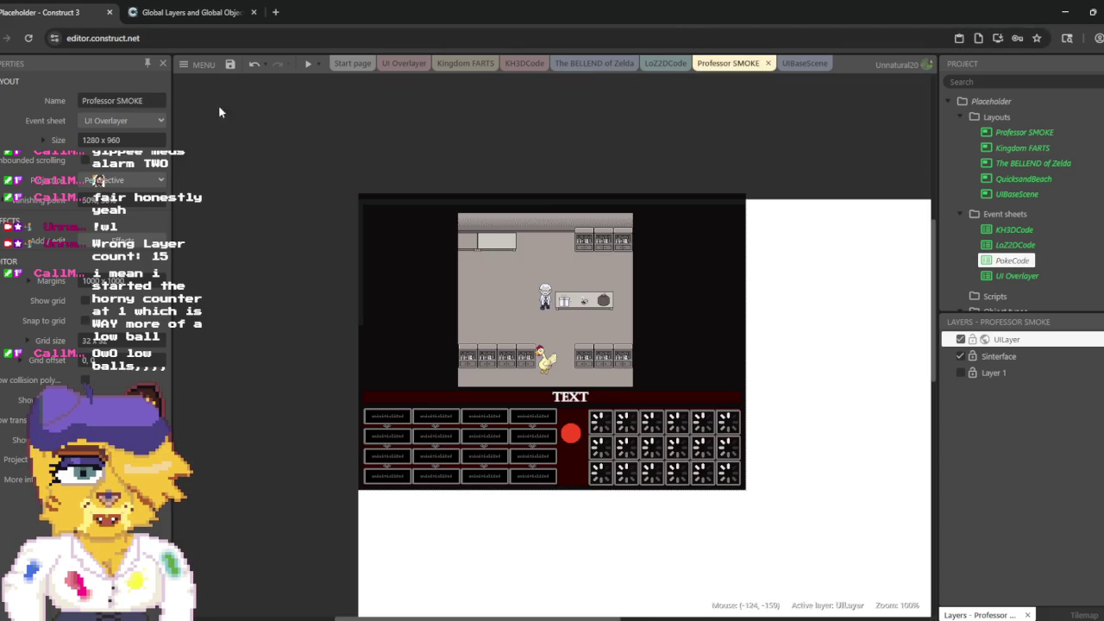
click(121, 119)
click(106, 181)
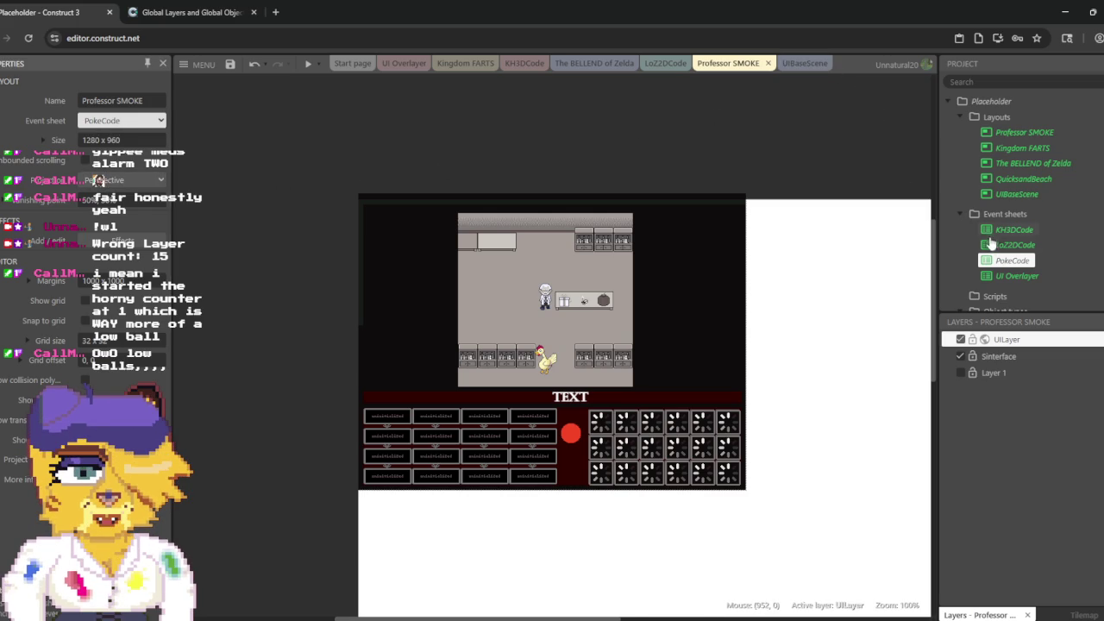
double_click(1017, 260)
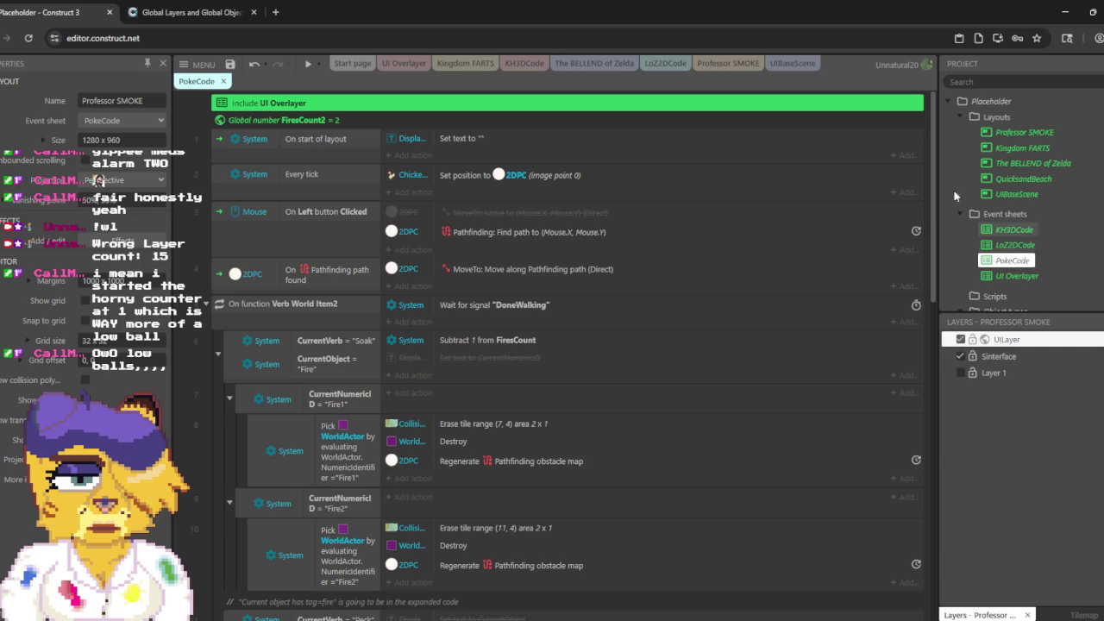
click(793, 69)
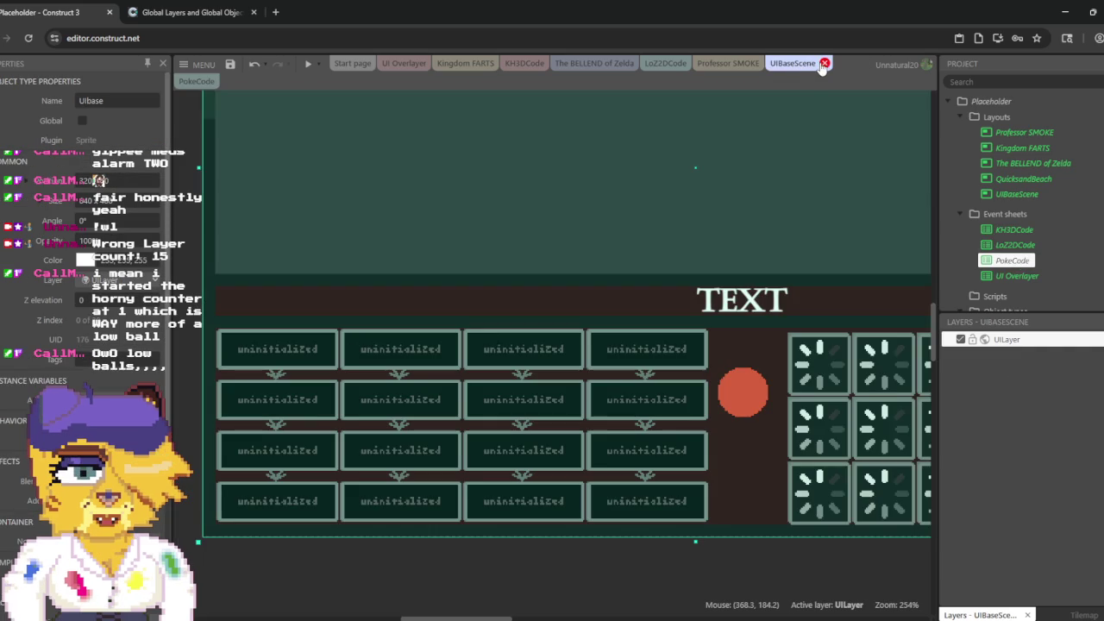
Step: Close the UIBaseScene layout and add a new layer at the top of Kingdom FARTS
click(824, 64)
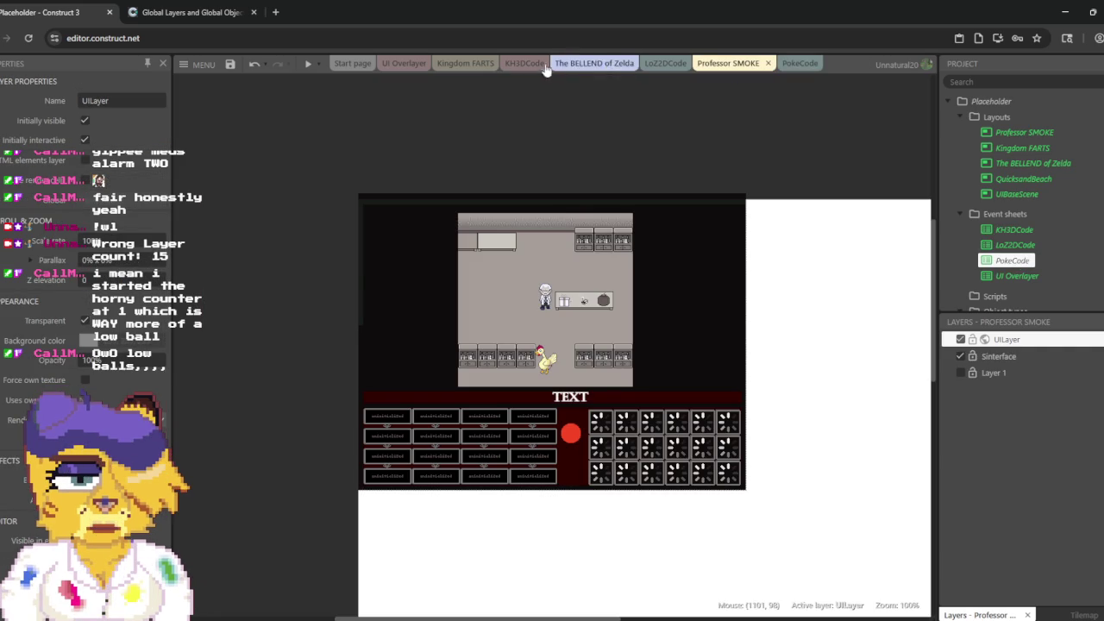
click(466, 63)
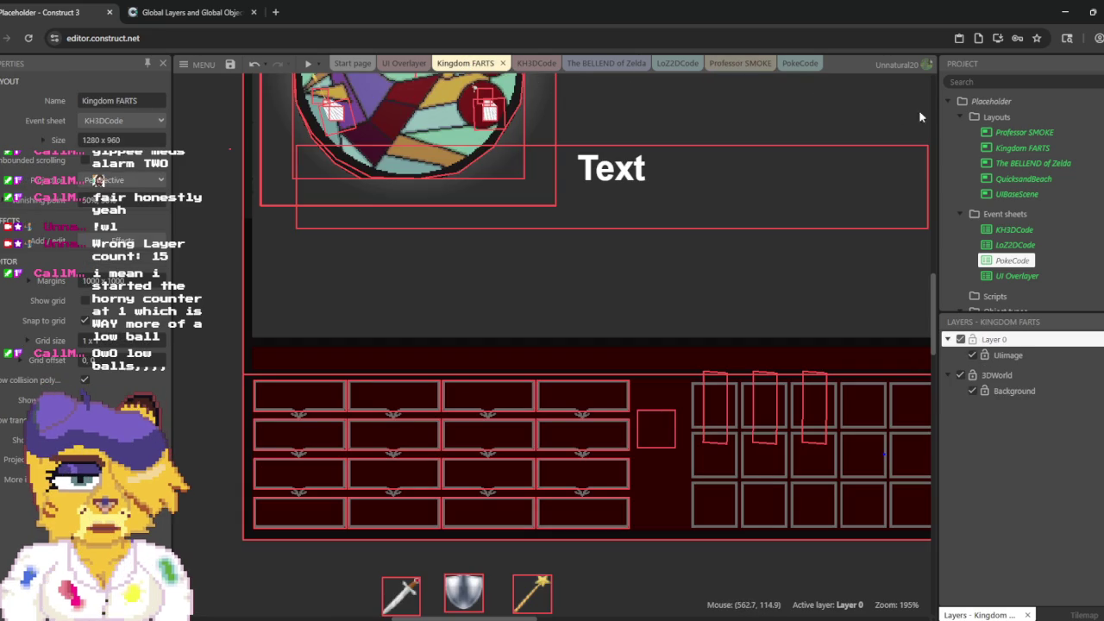
right_click(997, 438)
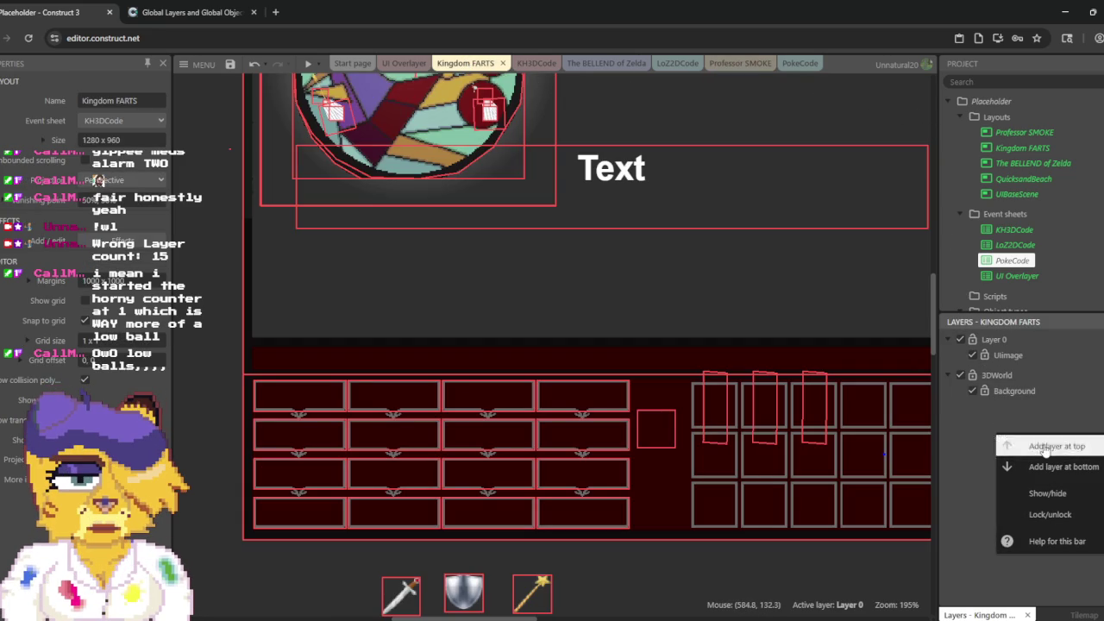
click(1044, 447)
key(ctrl+Tab)
key(ctrl+shift+Tab)
key(ctrl+Tab)
key(ctrl+shift+Tab)
Step: Check Professor SMOKE's UILayer name unchanged, then open The BELLEND of Zelda layout
click(630, 74)
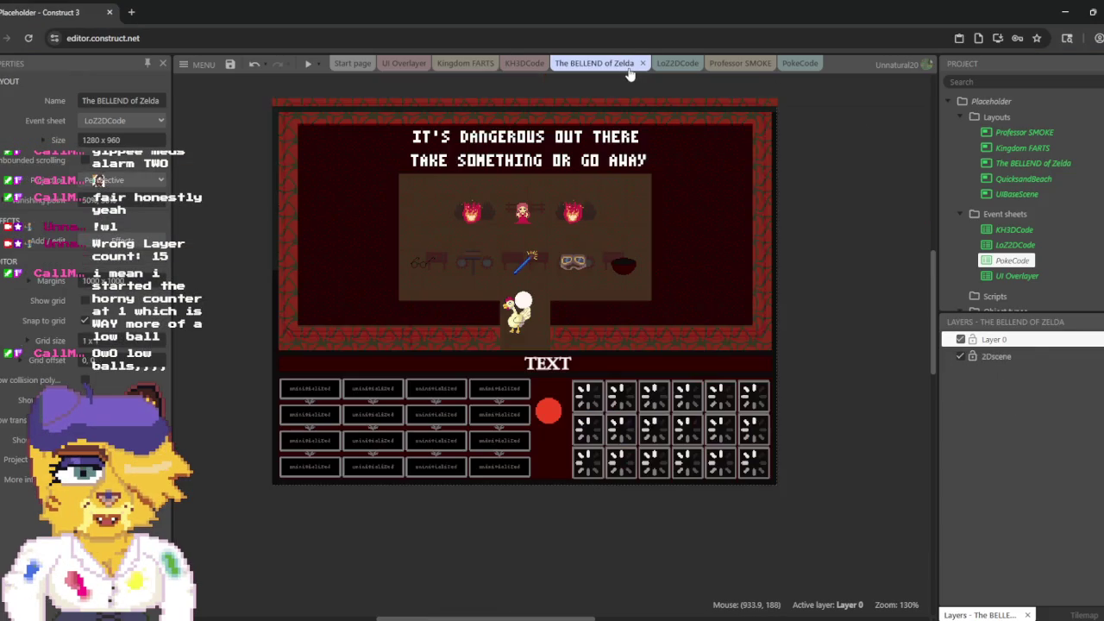
click(730, 65)
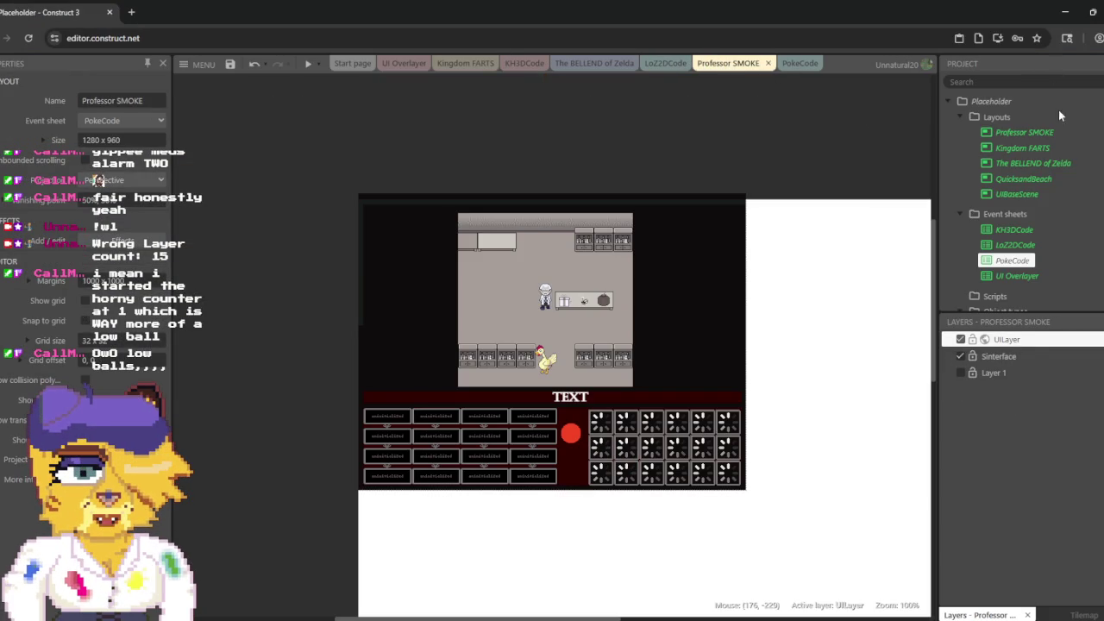
right_click(1030, 346)
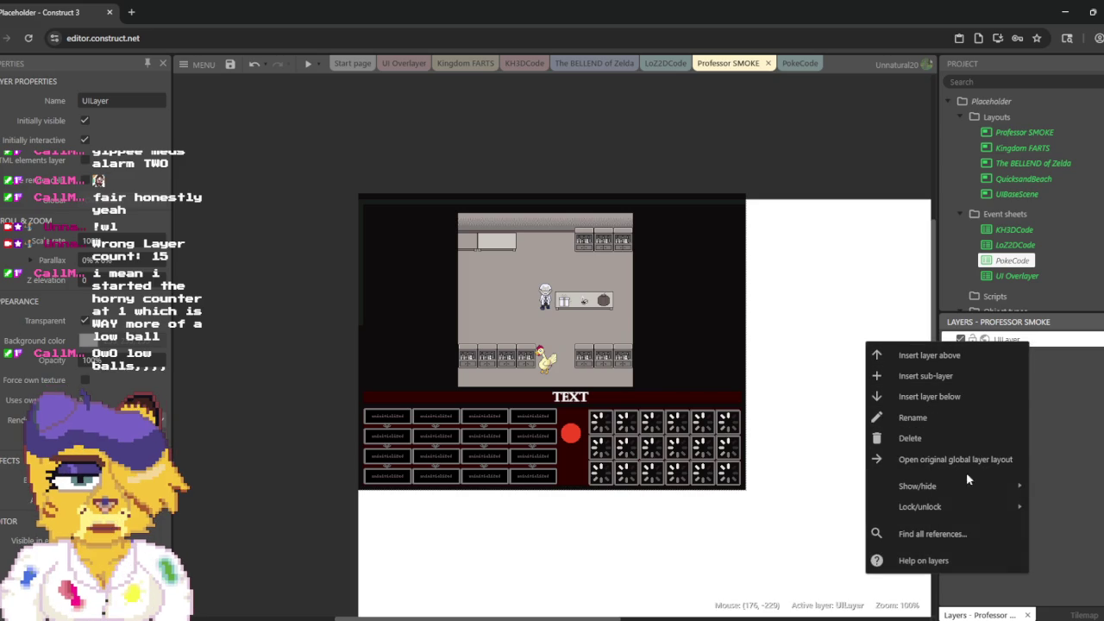
mouse_move(966, 486)
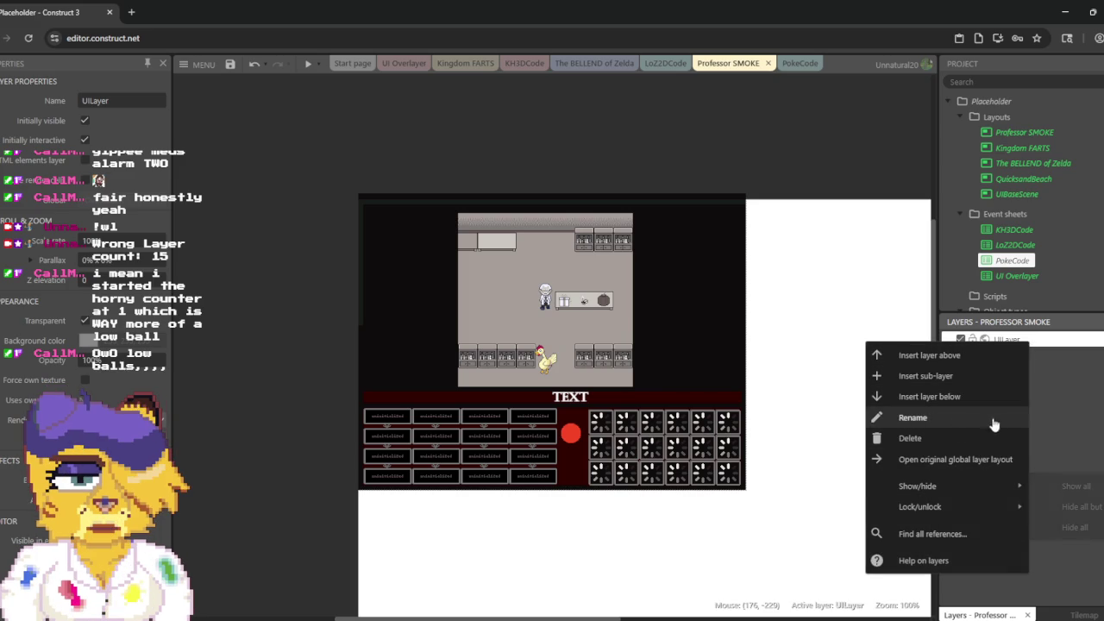
click(938, 417)
key(Return)
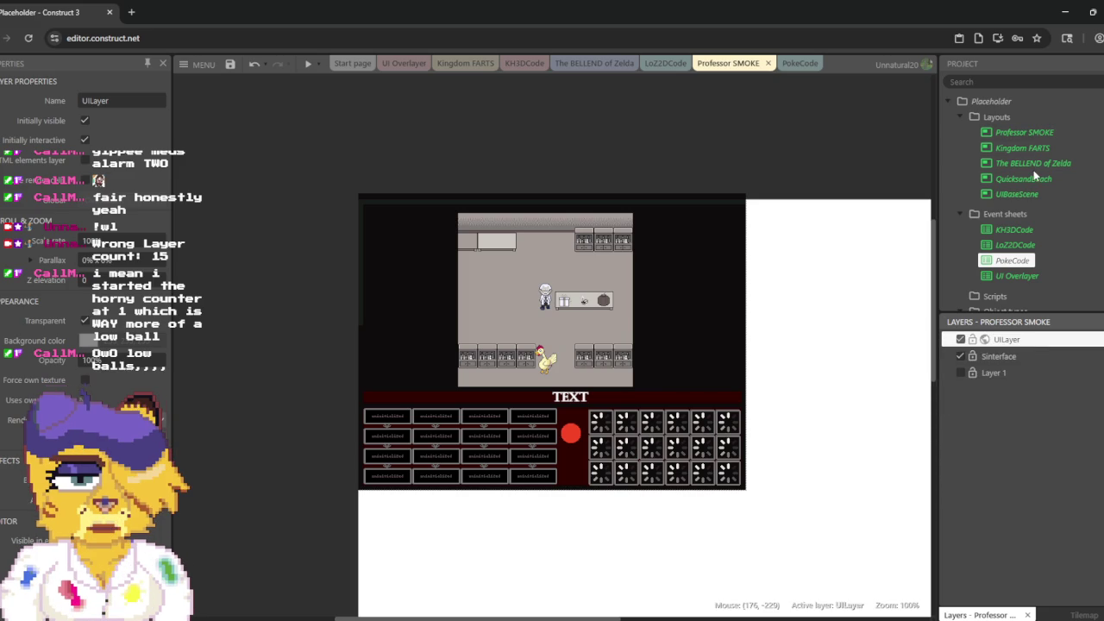
click(1033, 165)
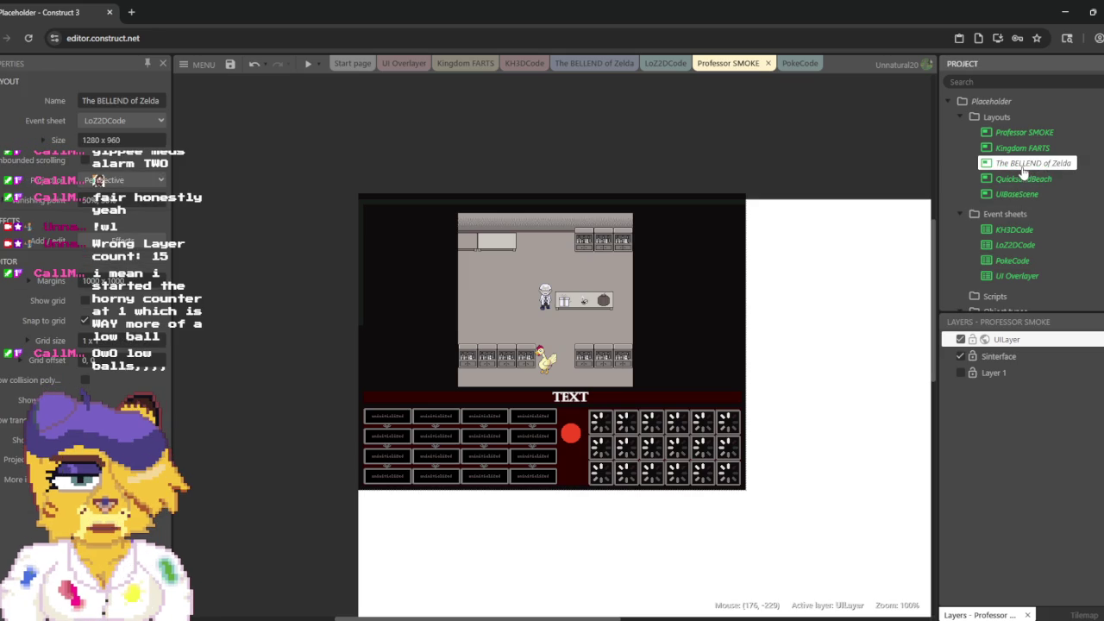
double_click(1023, 170)
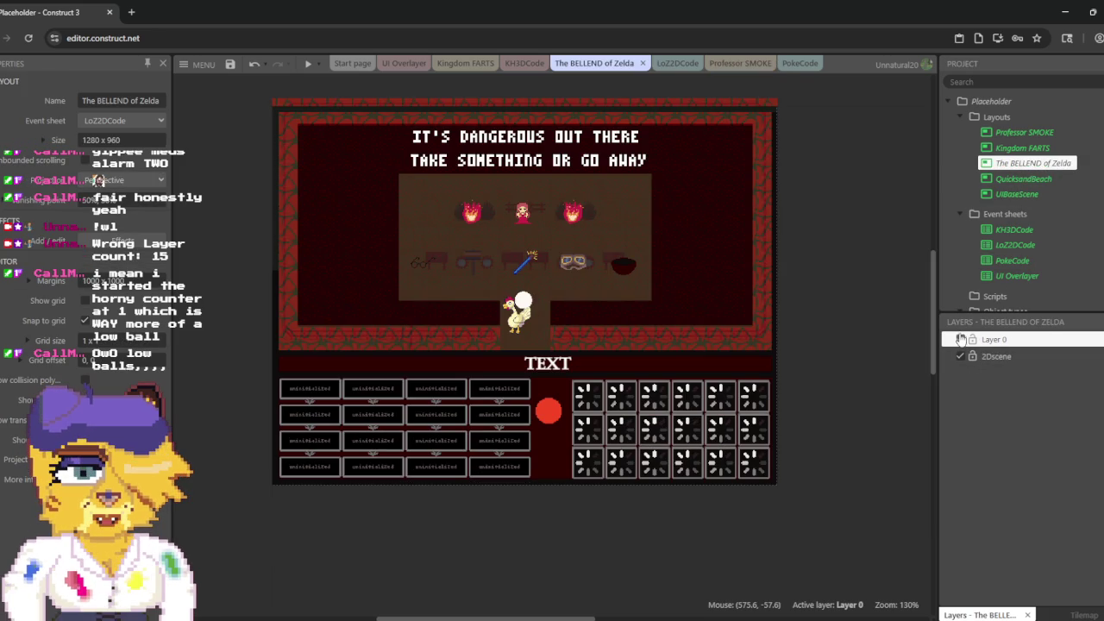
Step: Hide Layer 0 and add a new top layer named UILayer to The BELLEND of Zelda
click(961, 340)
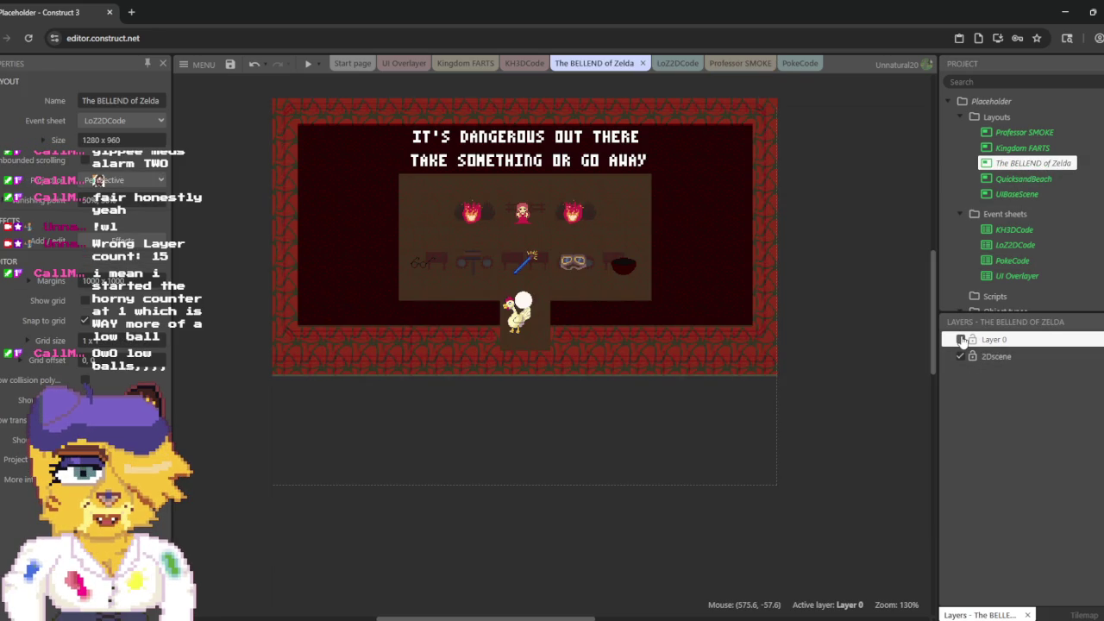
right_click(996, 397)
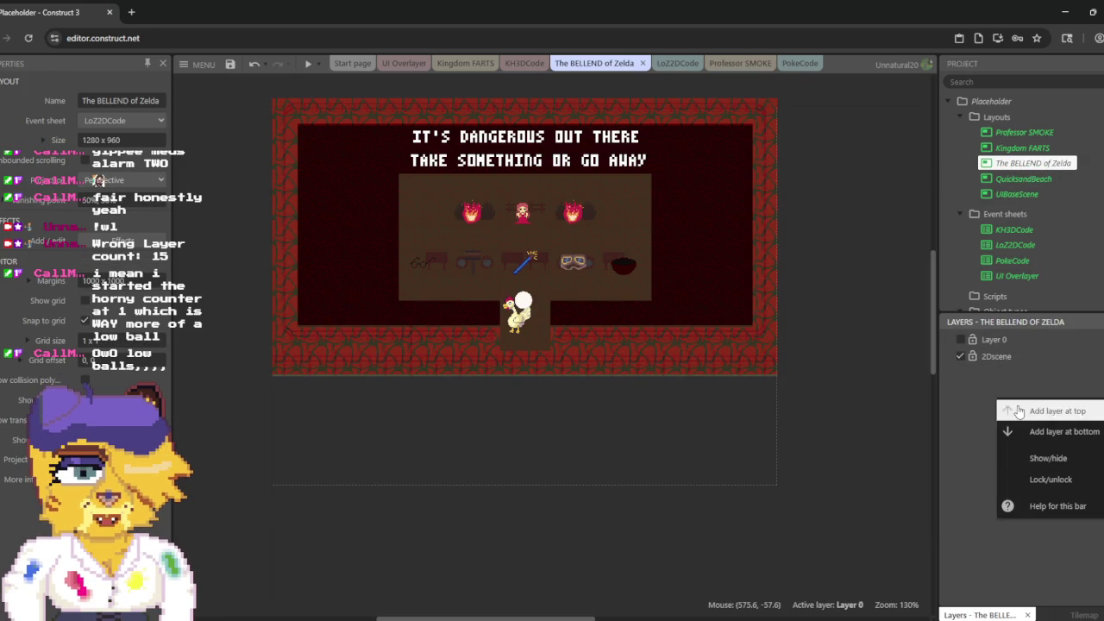
click(1017, 411)
text(UILayer)
key(Return)
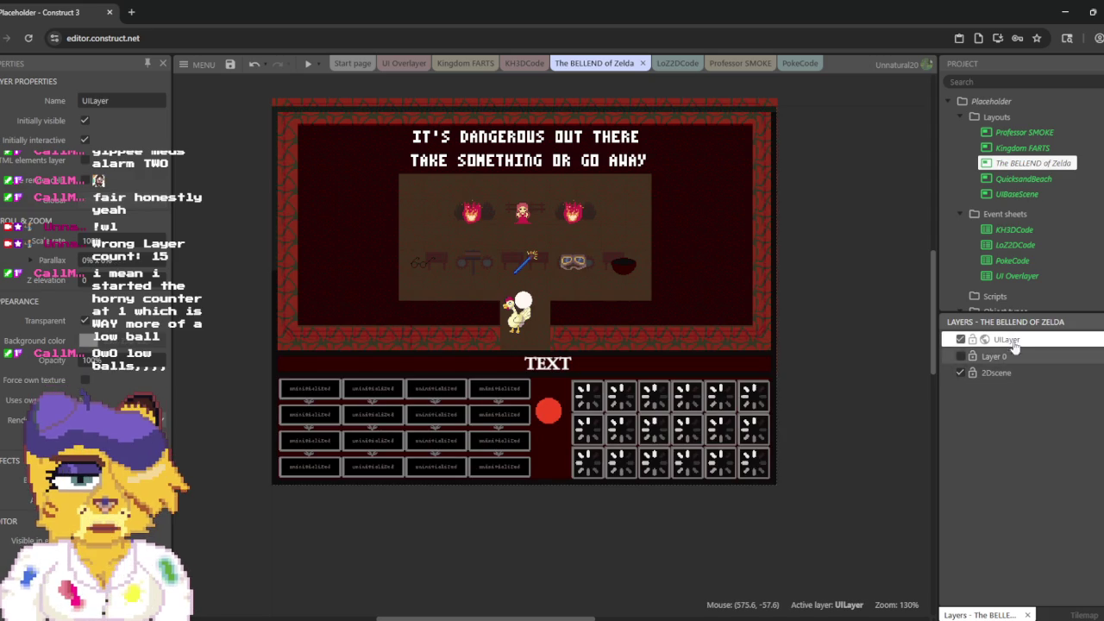
click(1024, 134)
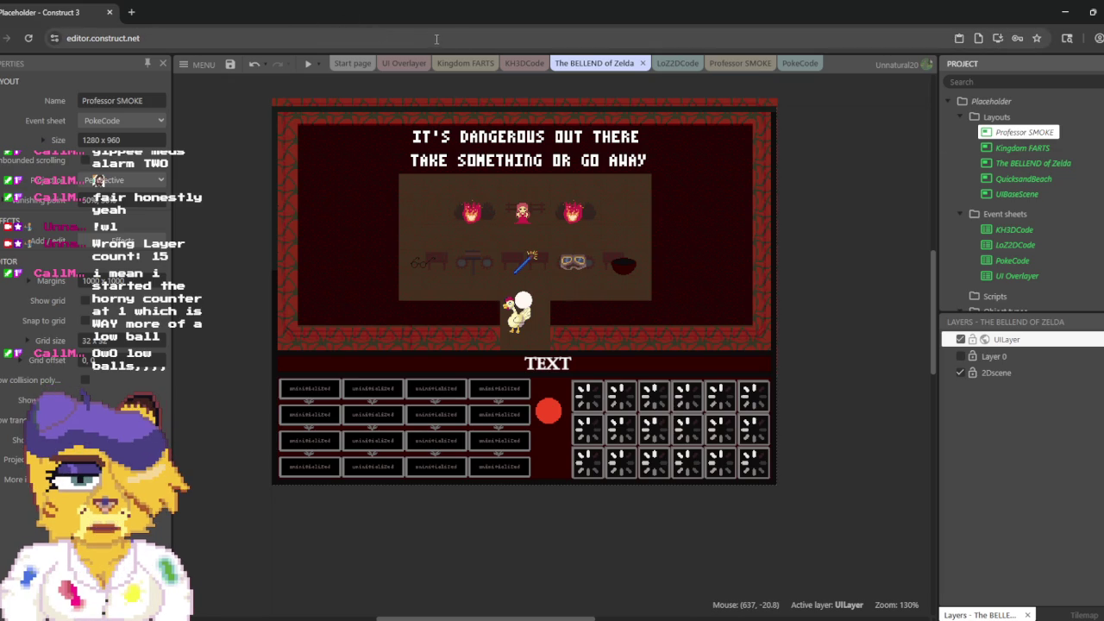
click(738, 64)
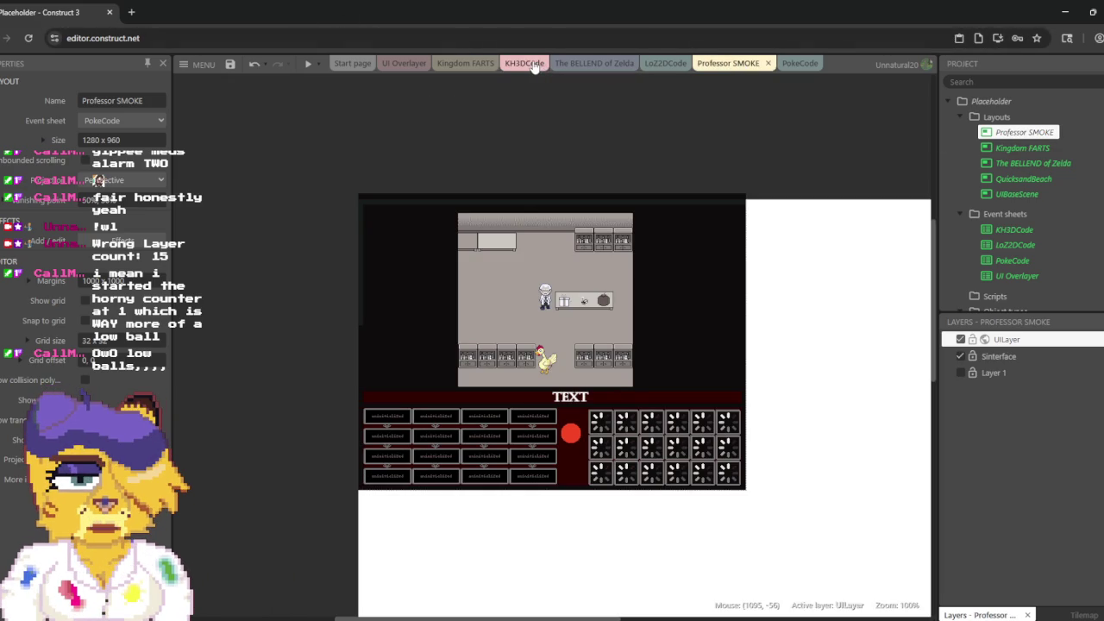
click(602, 68)
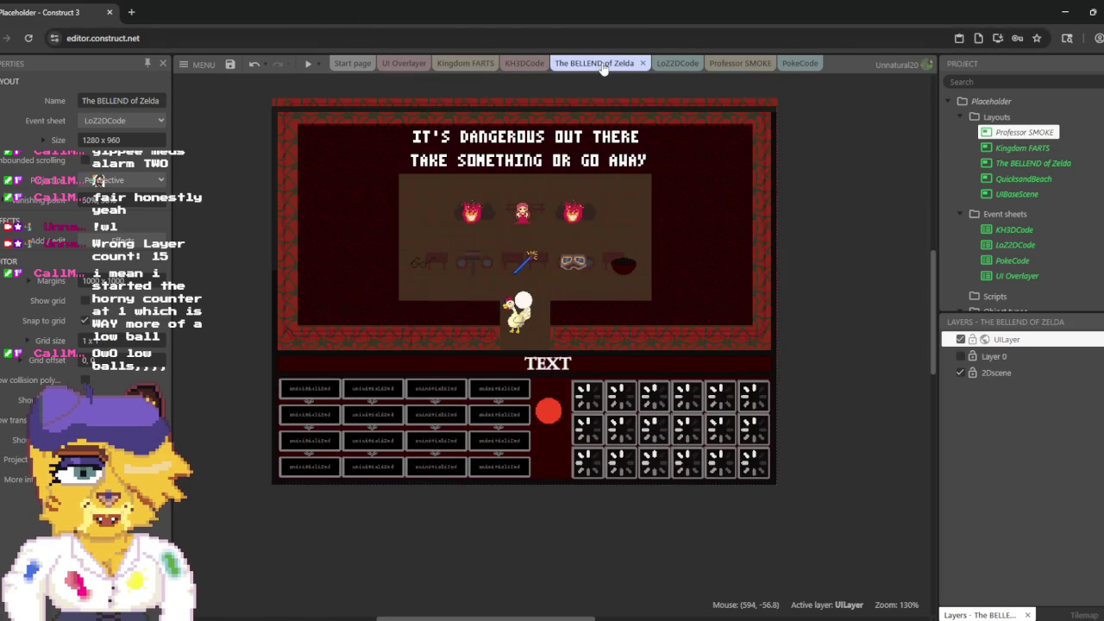
Step: In the Kingdom FARTS layout, rename Layer 1 to 'UILayer'
click(470, 66)
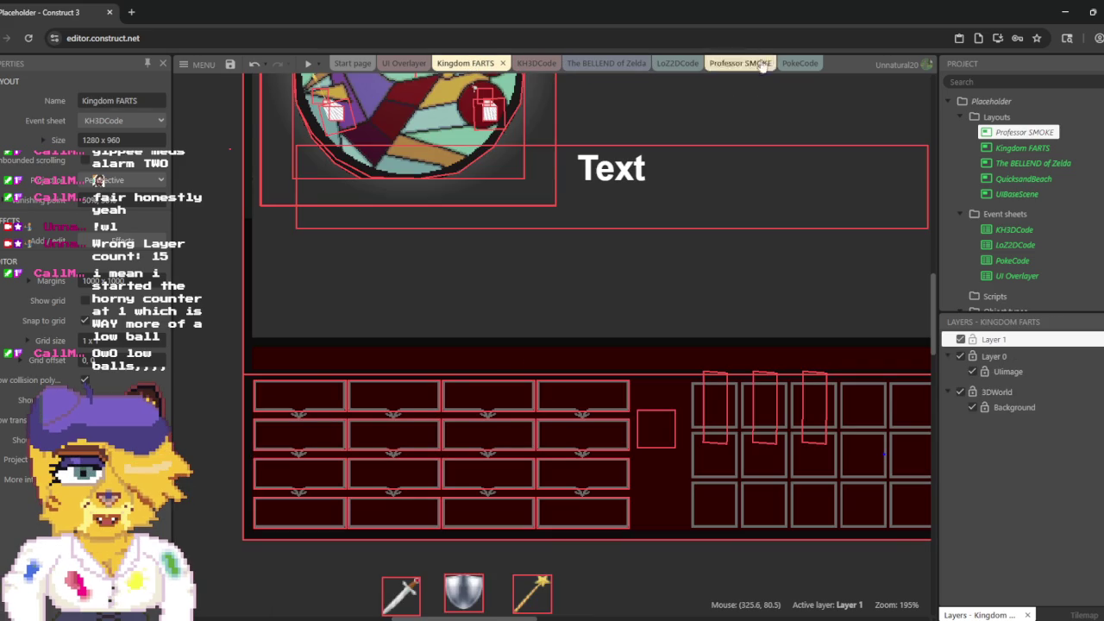
click(1006, 340)
right_click(1006, 340)
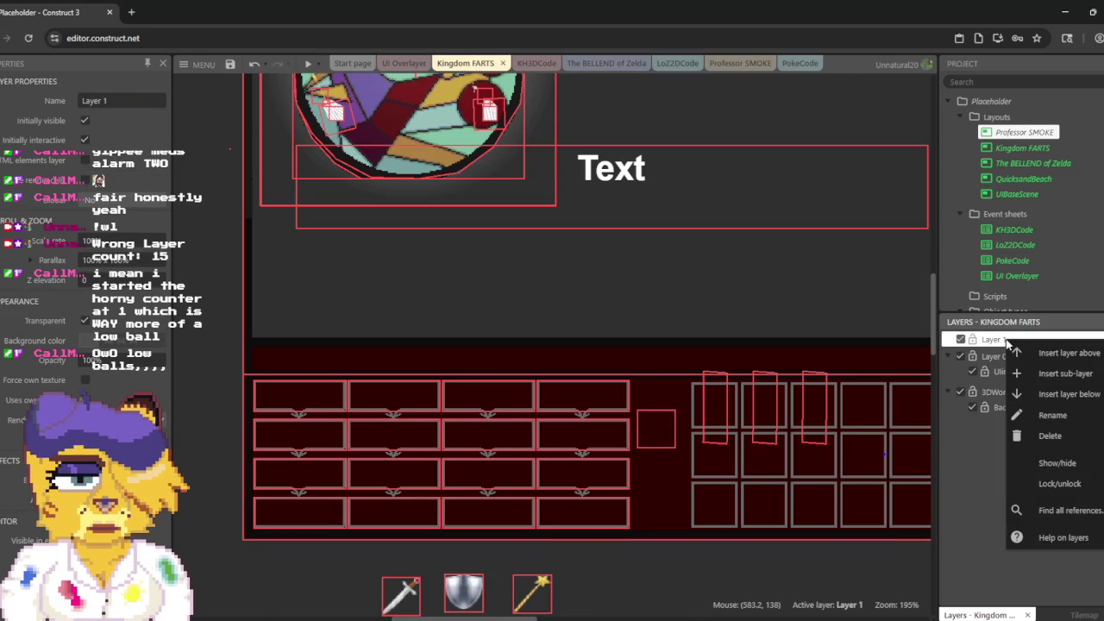
click(1034, 417)
text(UILayer)
key(Return)
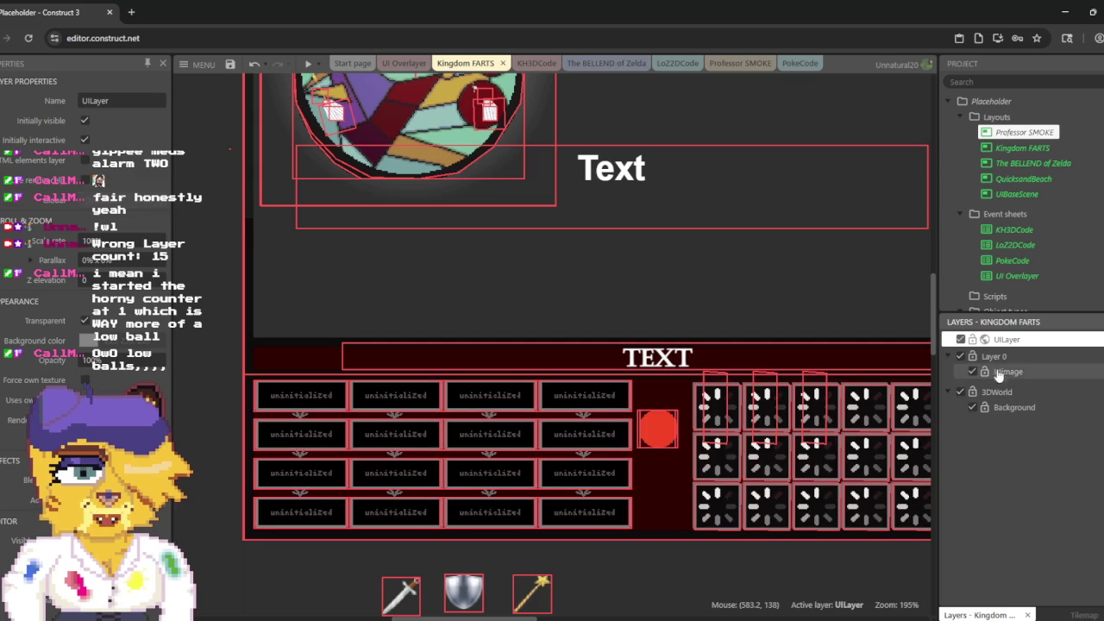
Step: Hide UILayer, then select Layer 0's old interface sprites along the bottom
click(960, 357)
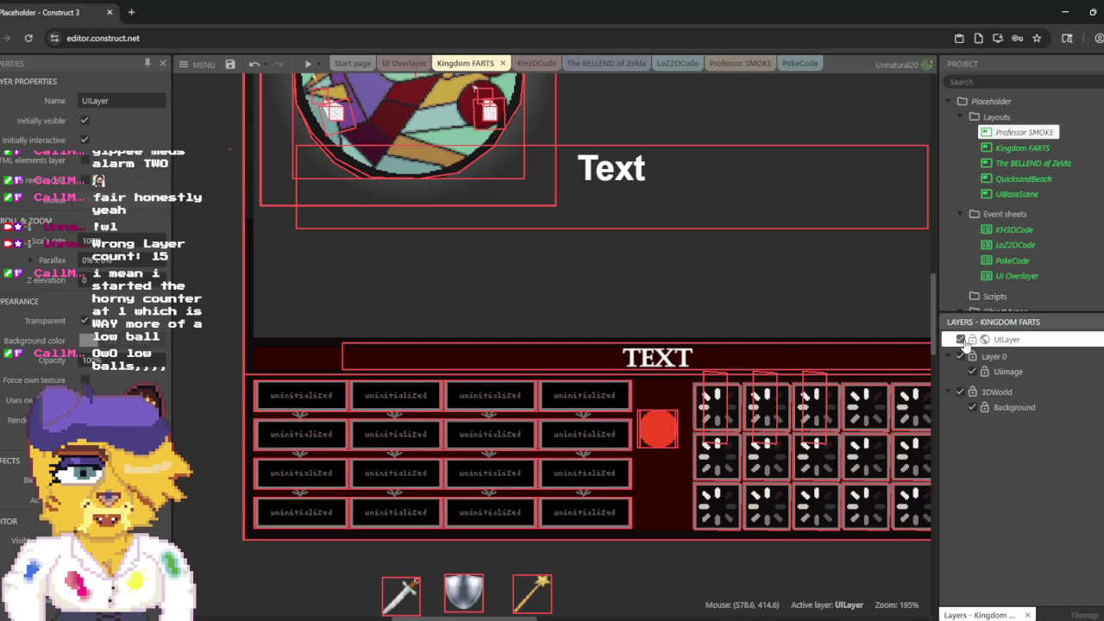
click(960, 339)
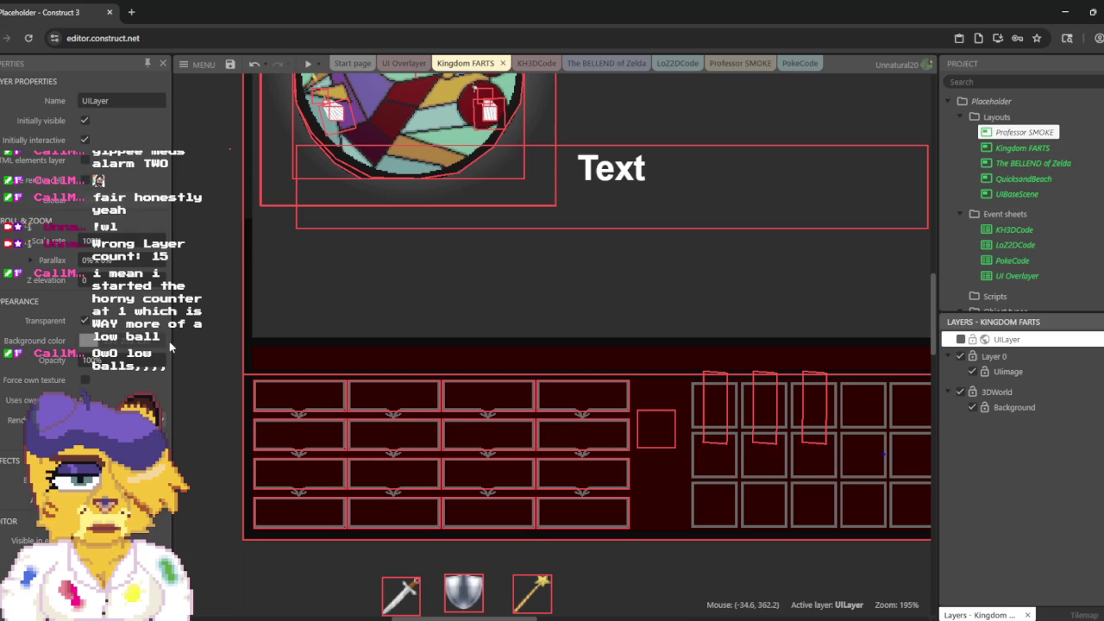
mouse_move(189, 347)
mouse_down()
mouse_move(354, 374)
mouse_move(535, 382)
mouse_up()
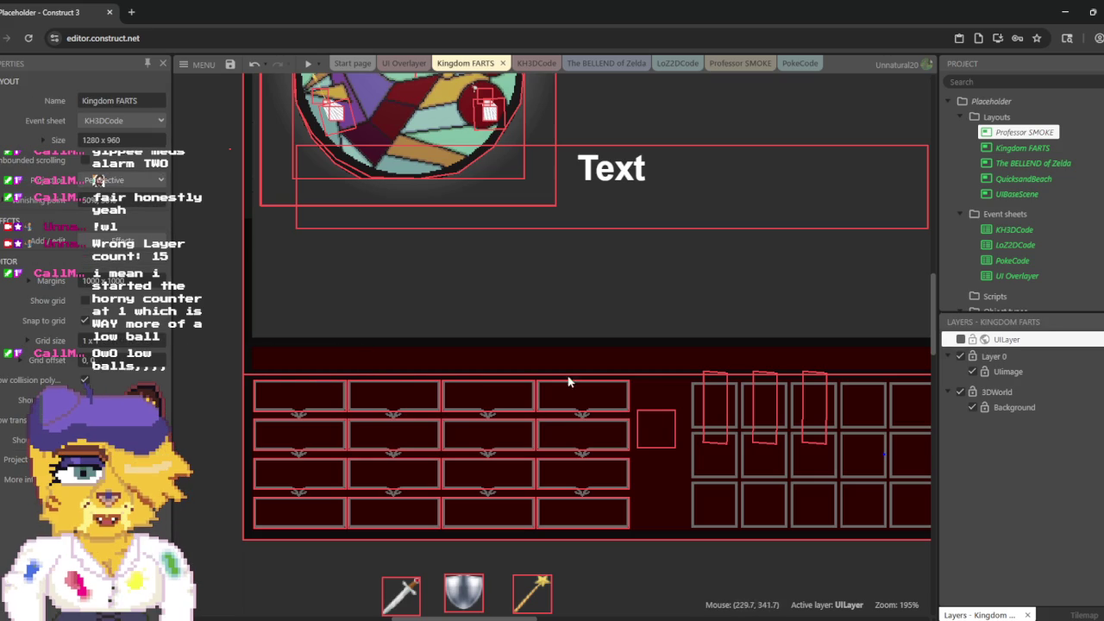
click(992, 356)
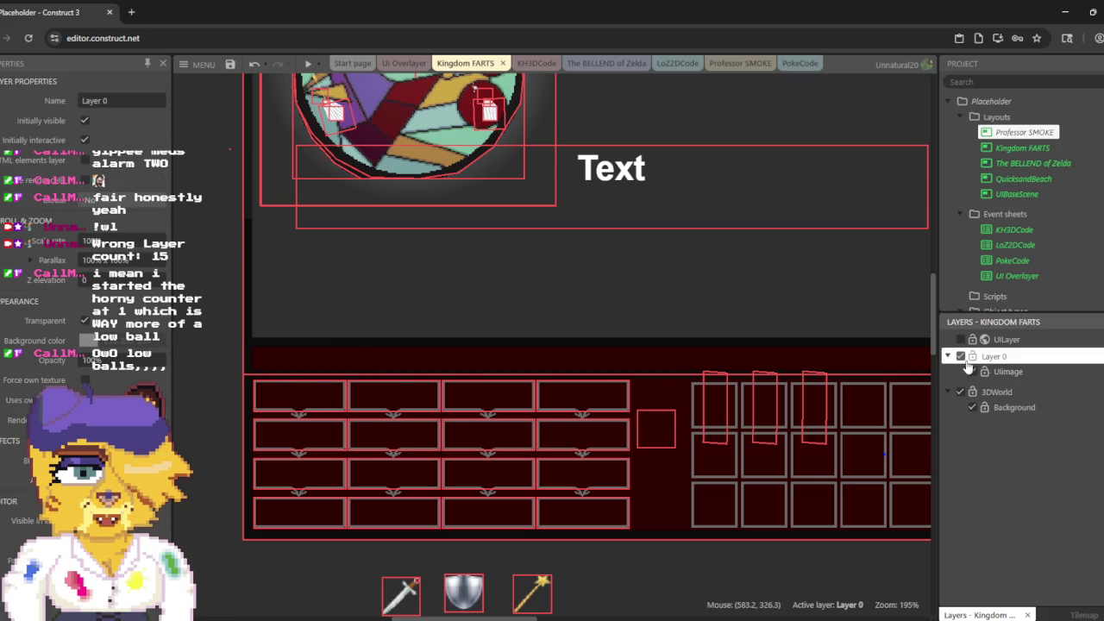
mouse_move(216, 353)
mouse_down()
mouse_move(813, 547)
mouse_move(910, 560)
mouse_up()
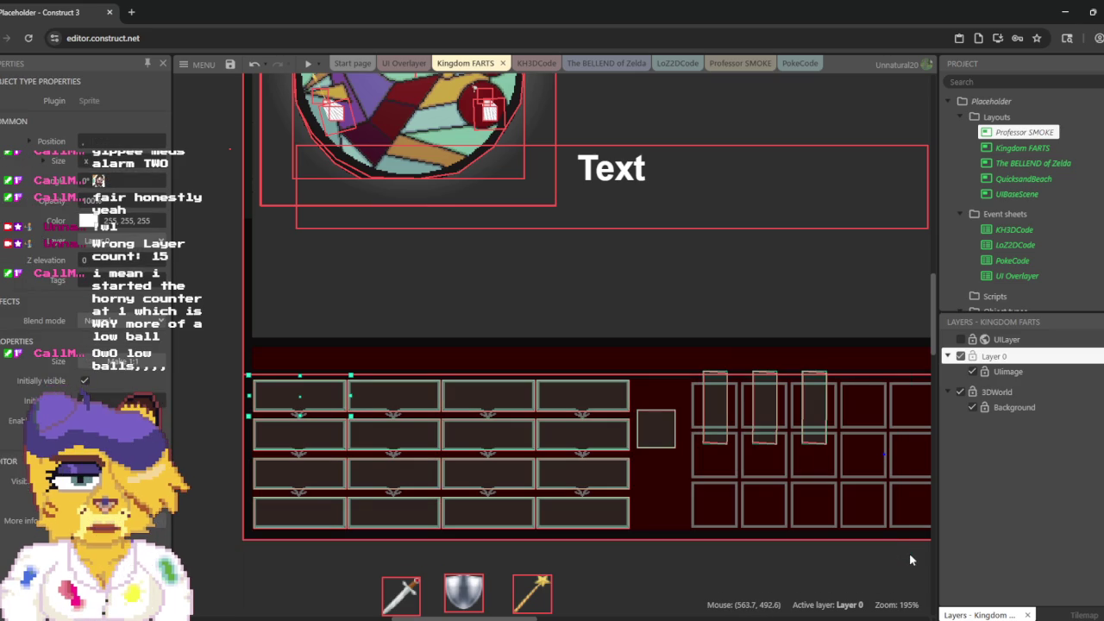
Step: Delete the leftover bottom sprites and UIbase backdrop, then make UILayer visible again
key(Delete)
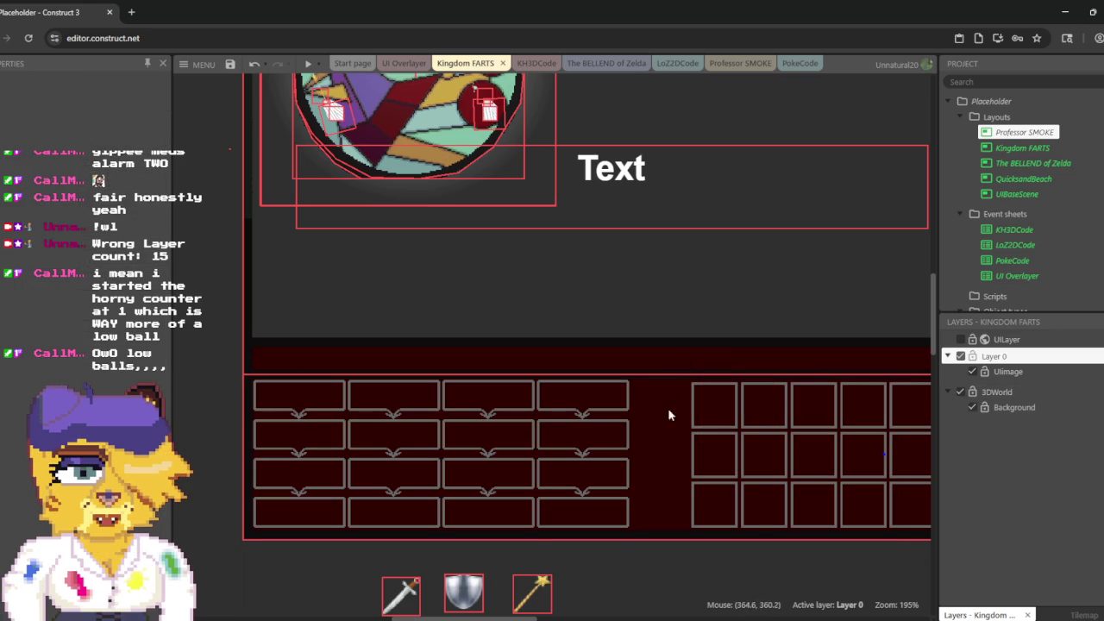
click(662, 431)
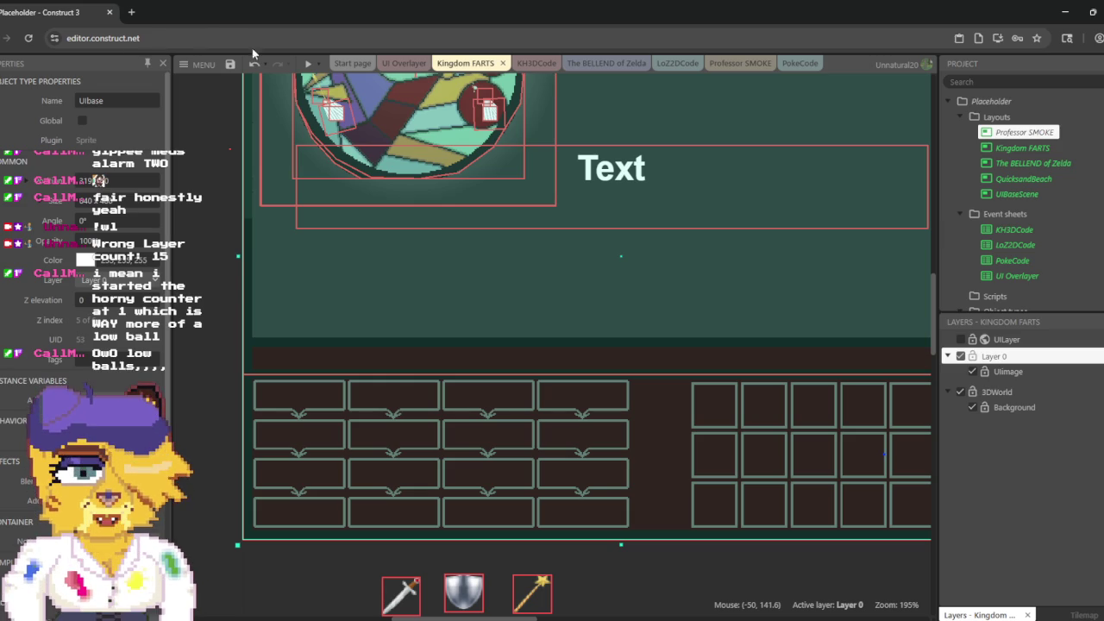
click(283, 221)
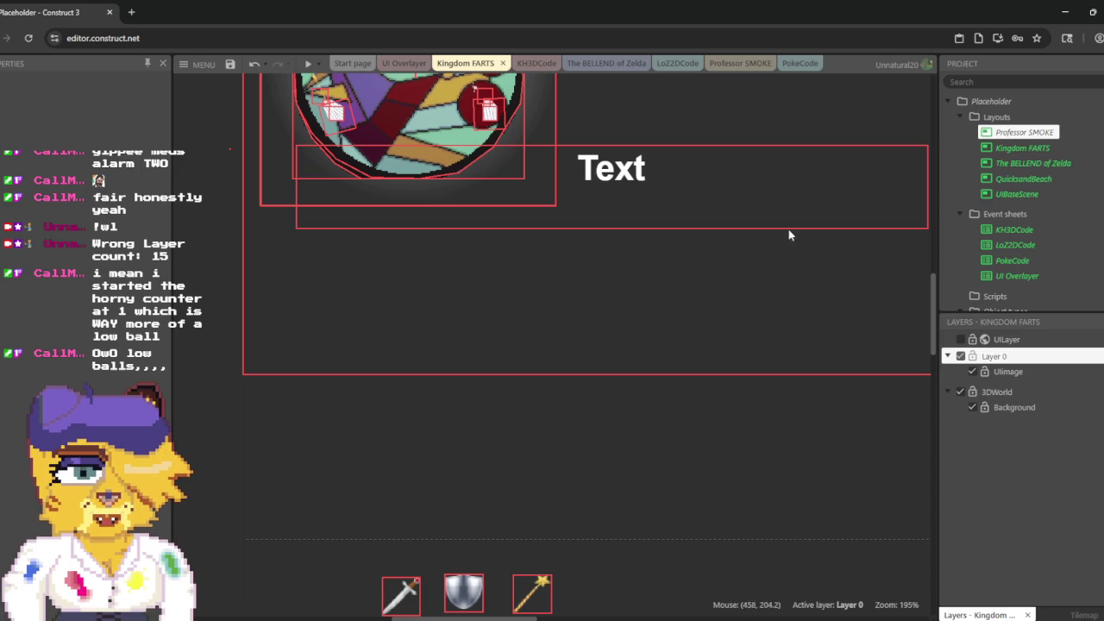
click(962, 341)
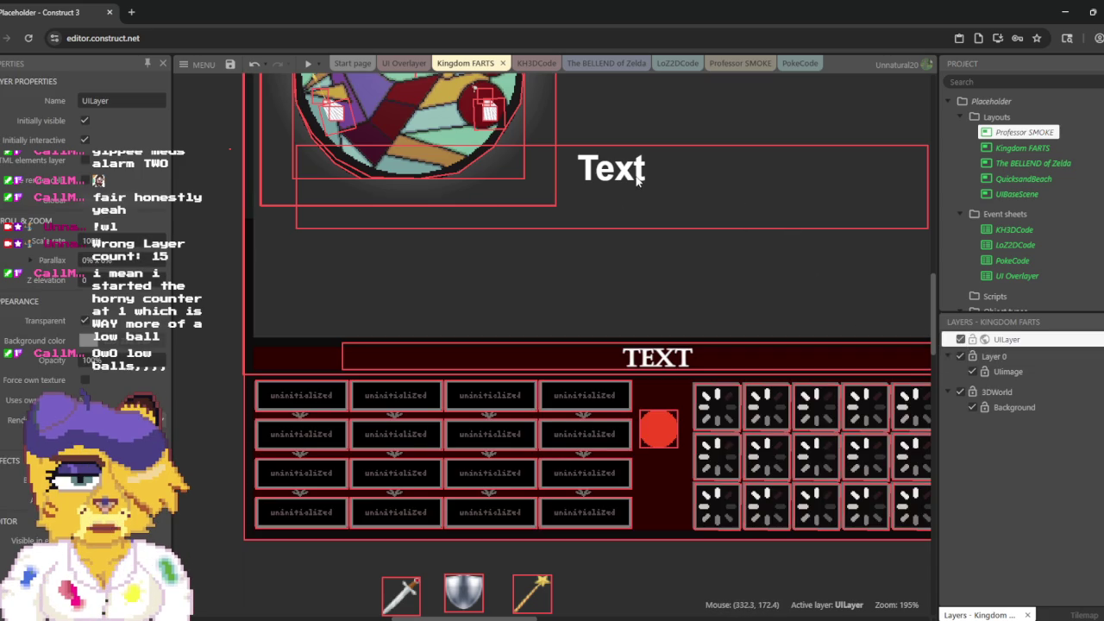
Step: Select the large teal background sprite and upper Text box and delete them
click(634, 180)
click(632, 176)
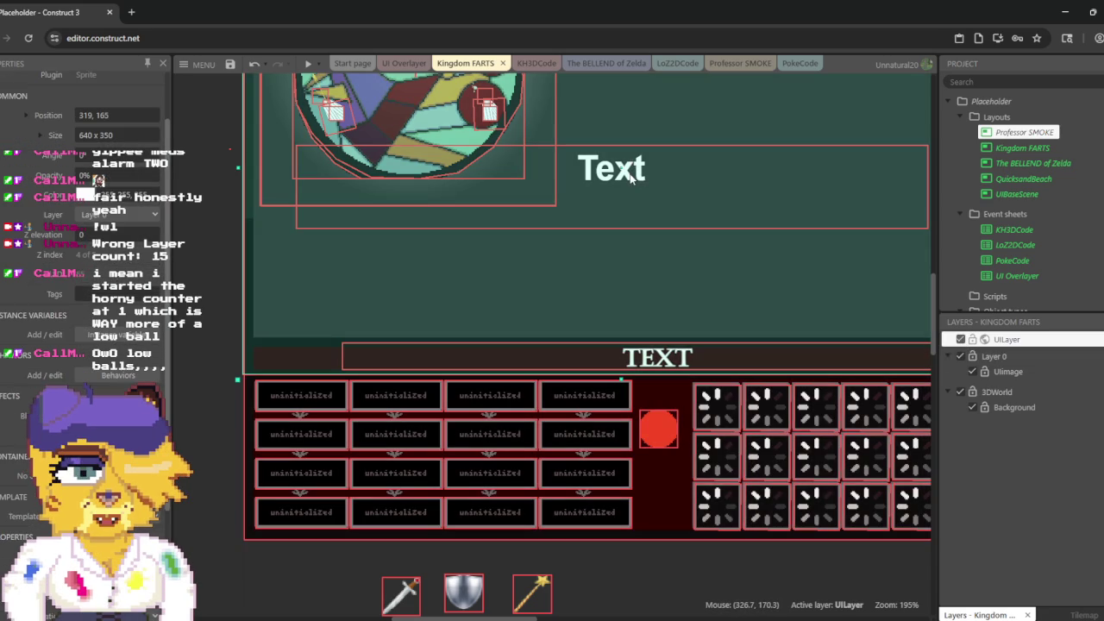
click(632, 176)
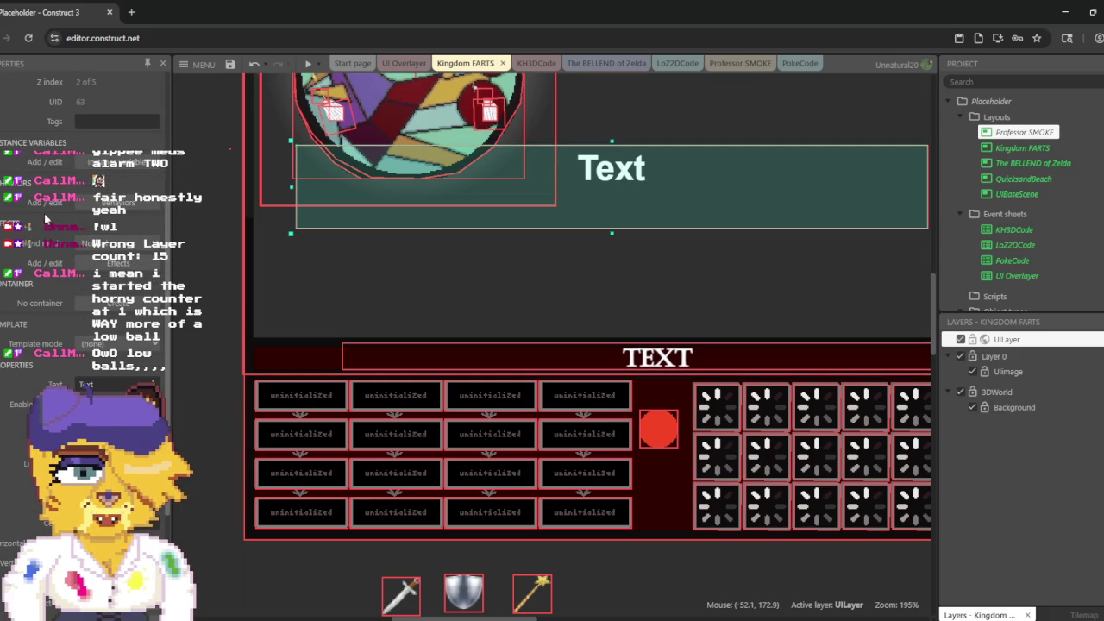
scroll(44, 213, up, 3)
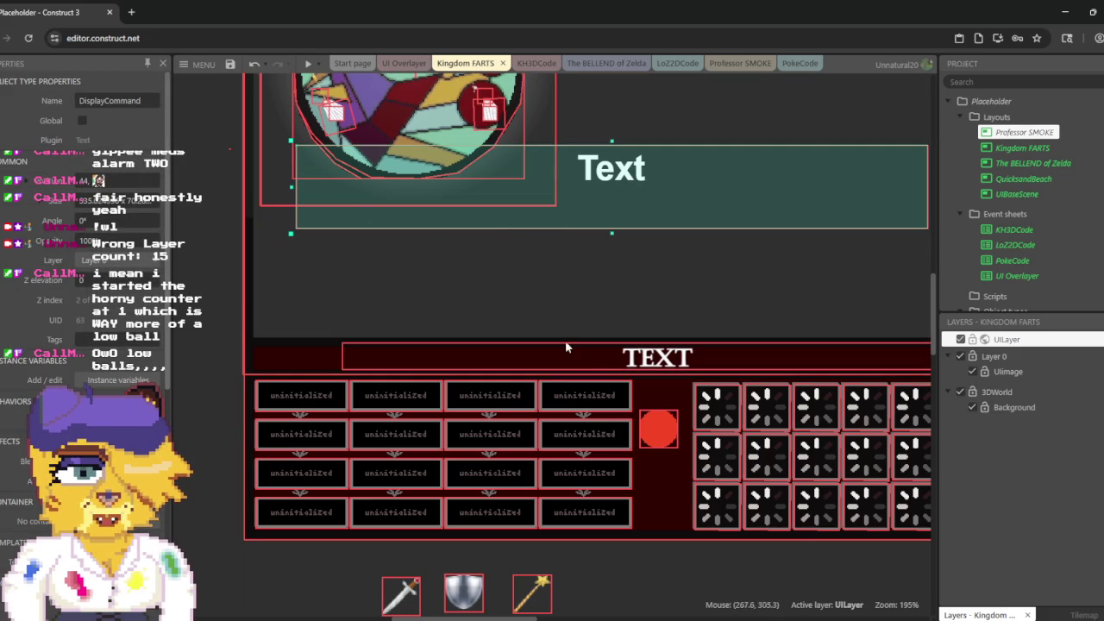
click(660, 362)
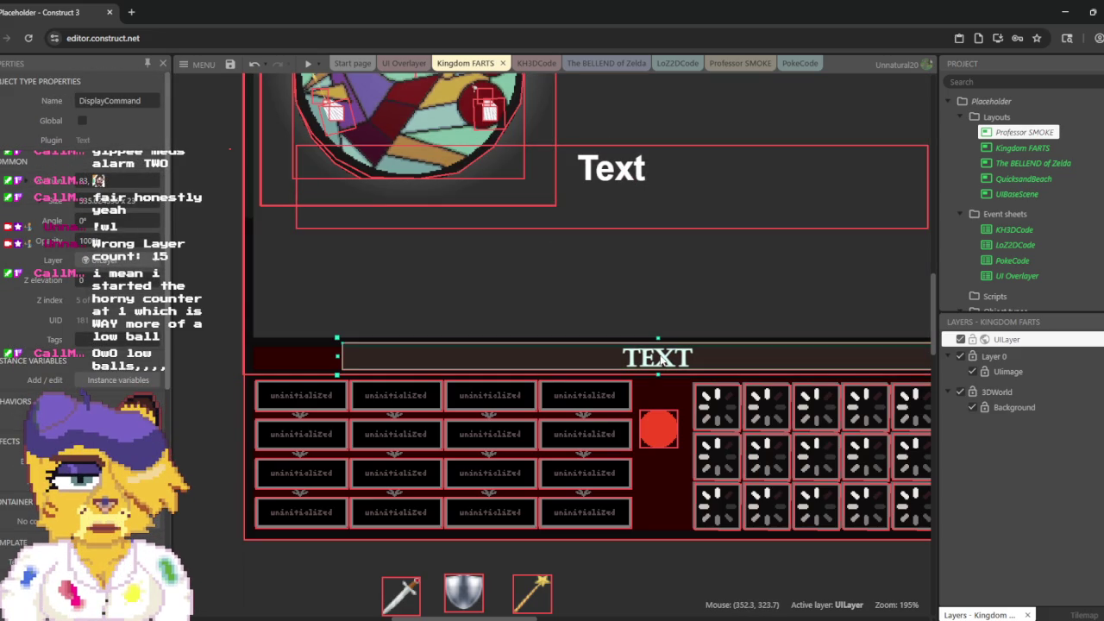
click(620, 168)
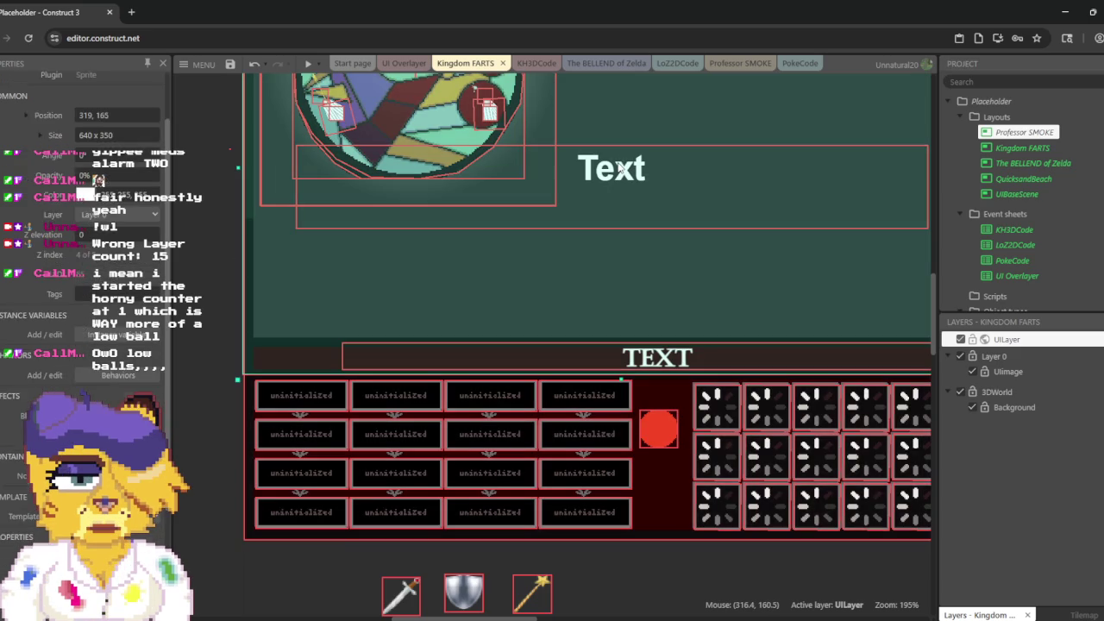
key(Delete)
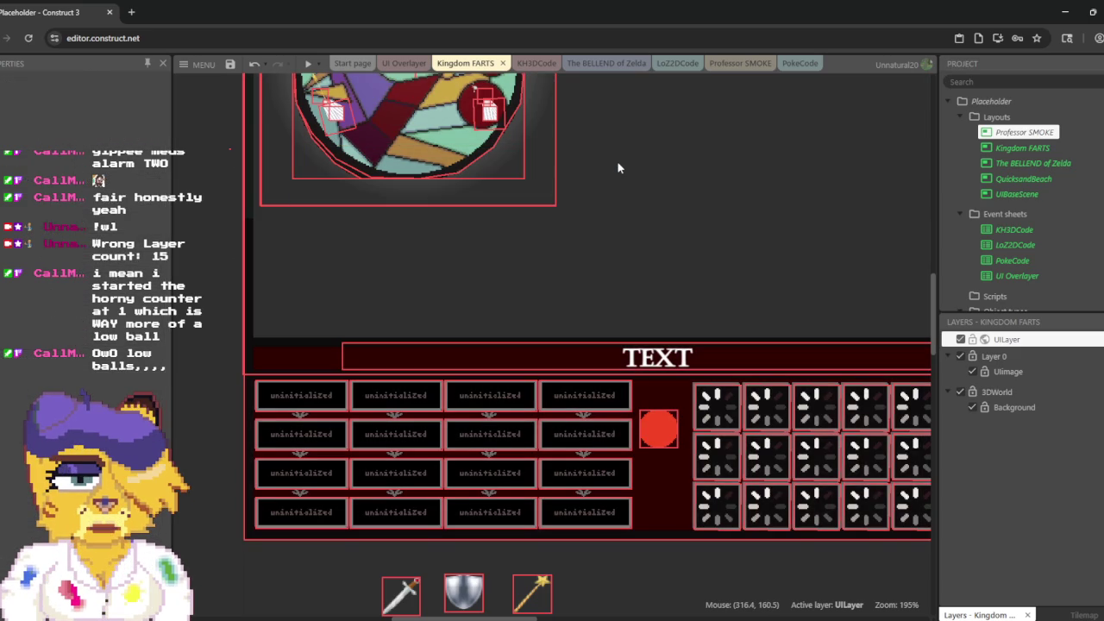
Step: Preview Kingdom FARTS, walk the chicken toward the camera, select UILayer, then re-preview and close
click(308, 65)
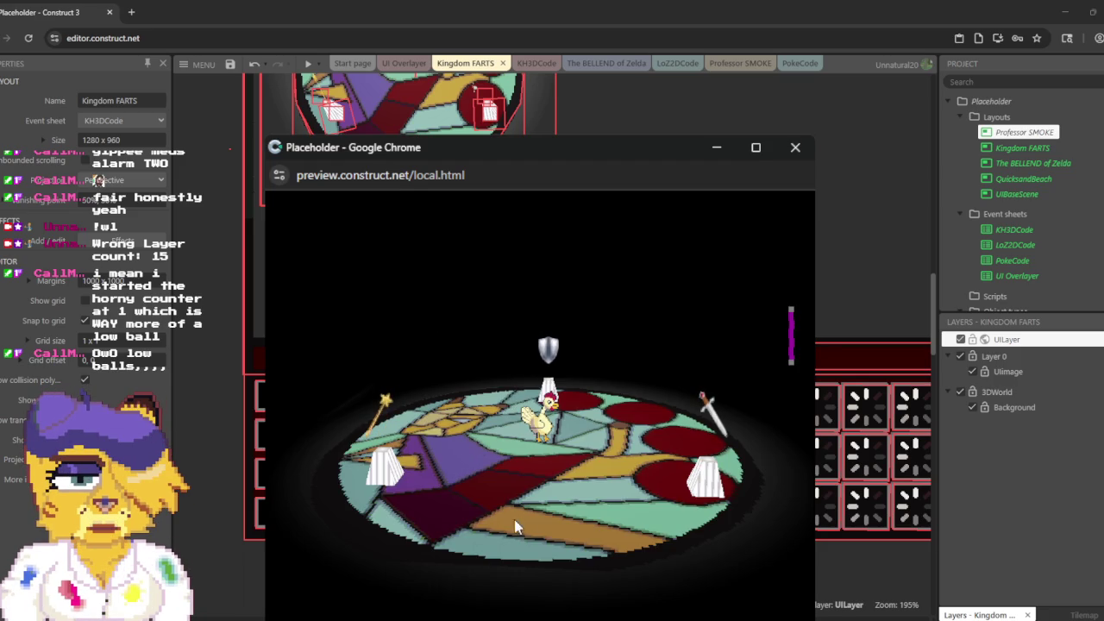
key(Down)
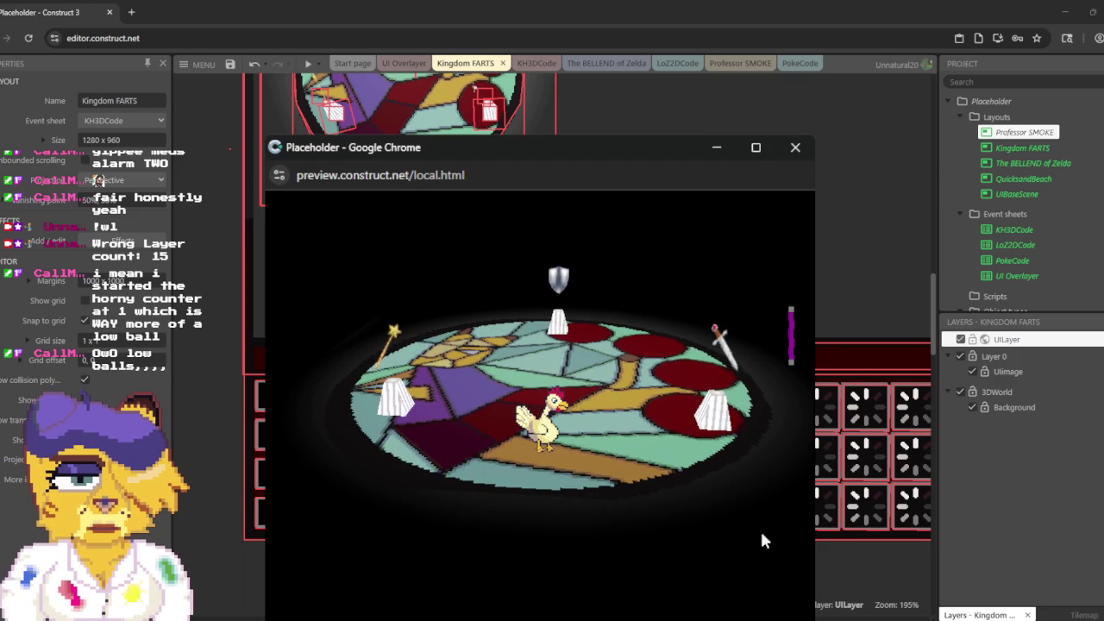
click(1019, 439)
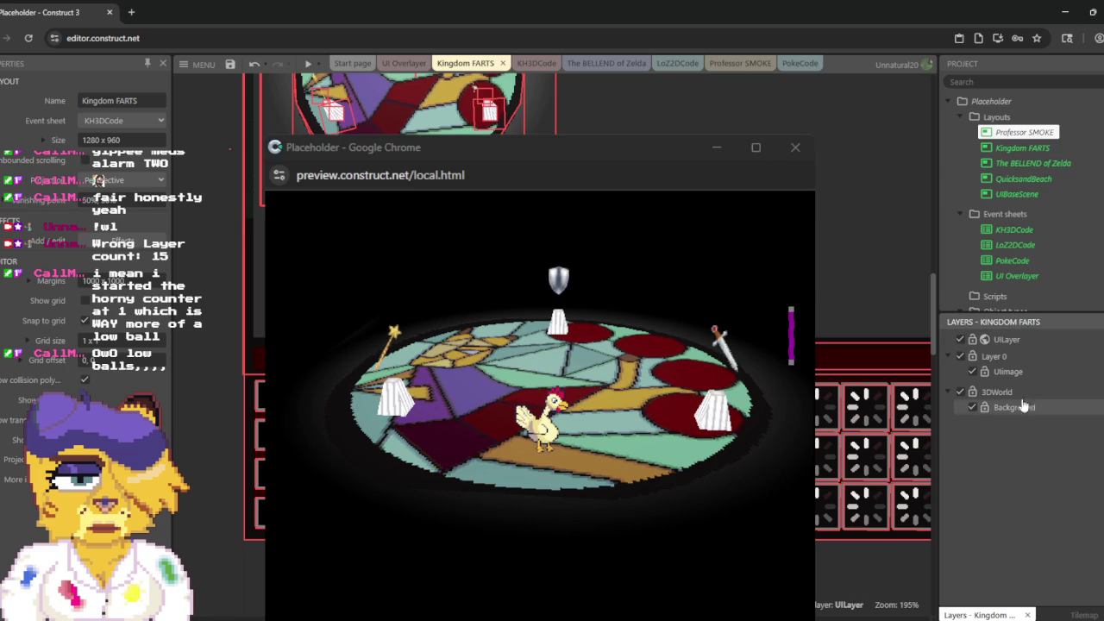
click(1025, 345)
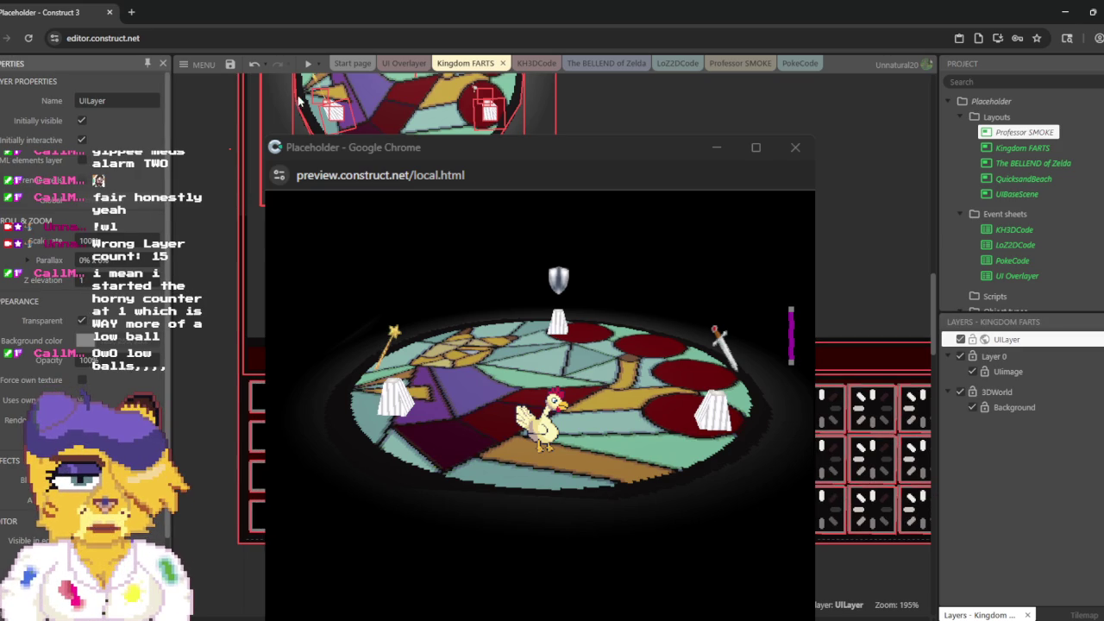
click(310, 68)
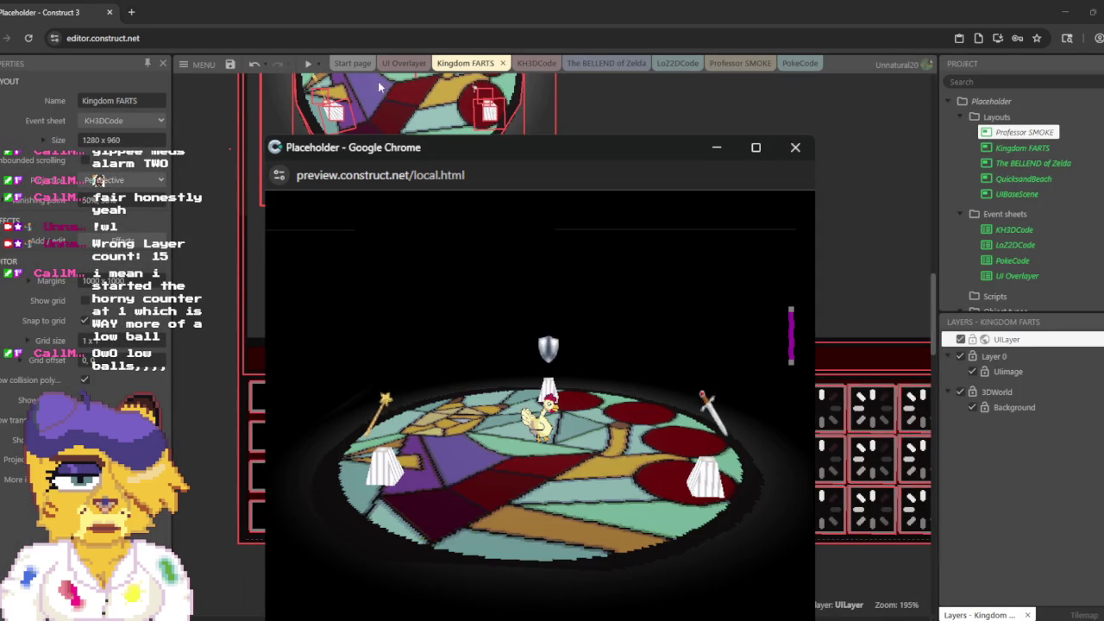
click(797, 149)
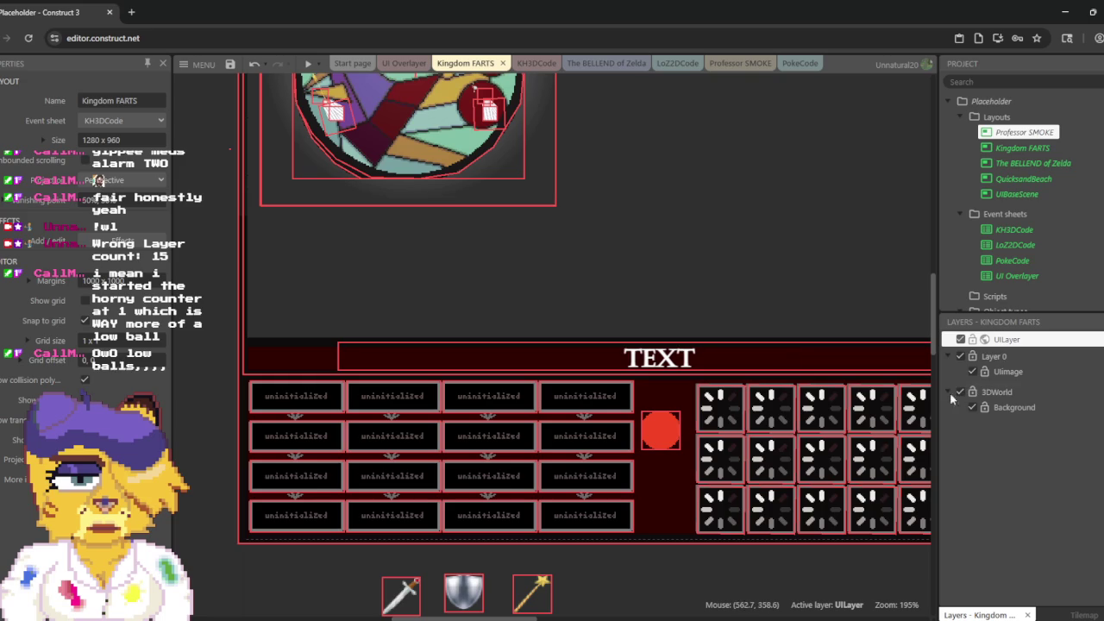
Step: Inspect UILayer's properties without renaming it, then preview the Kingdom FARTS layout
click(1023, 345)
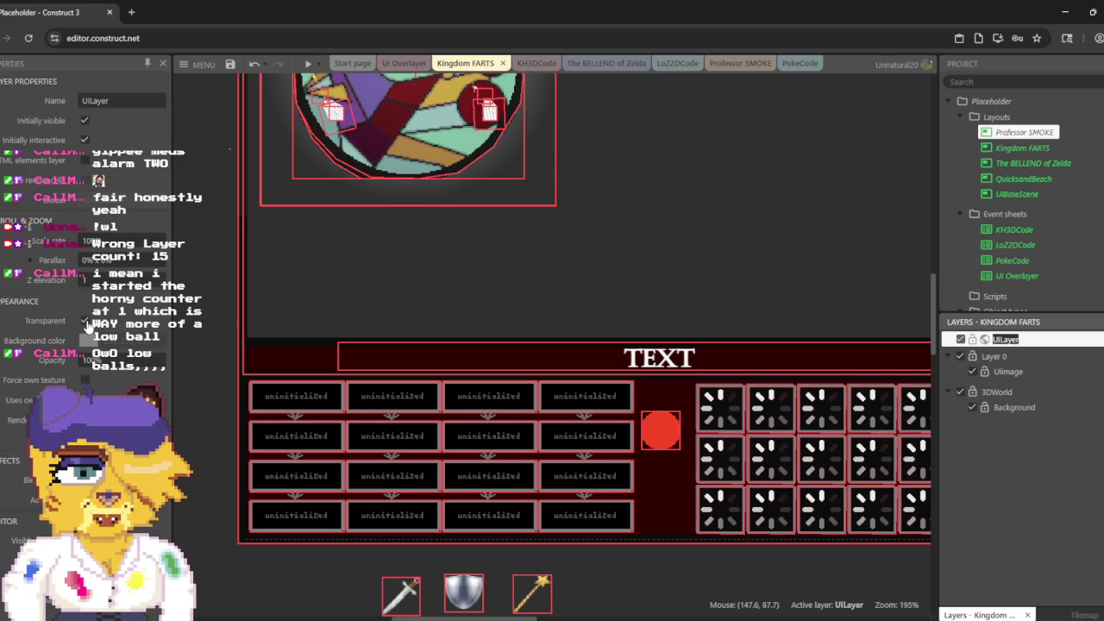
key(Return)
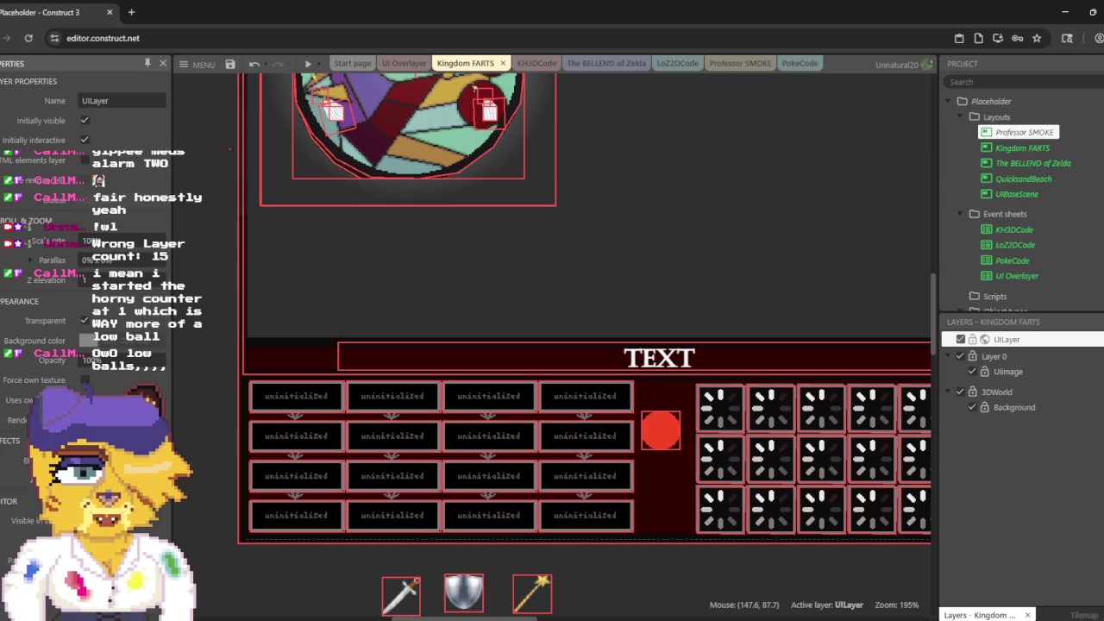
click(306, 63)
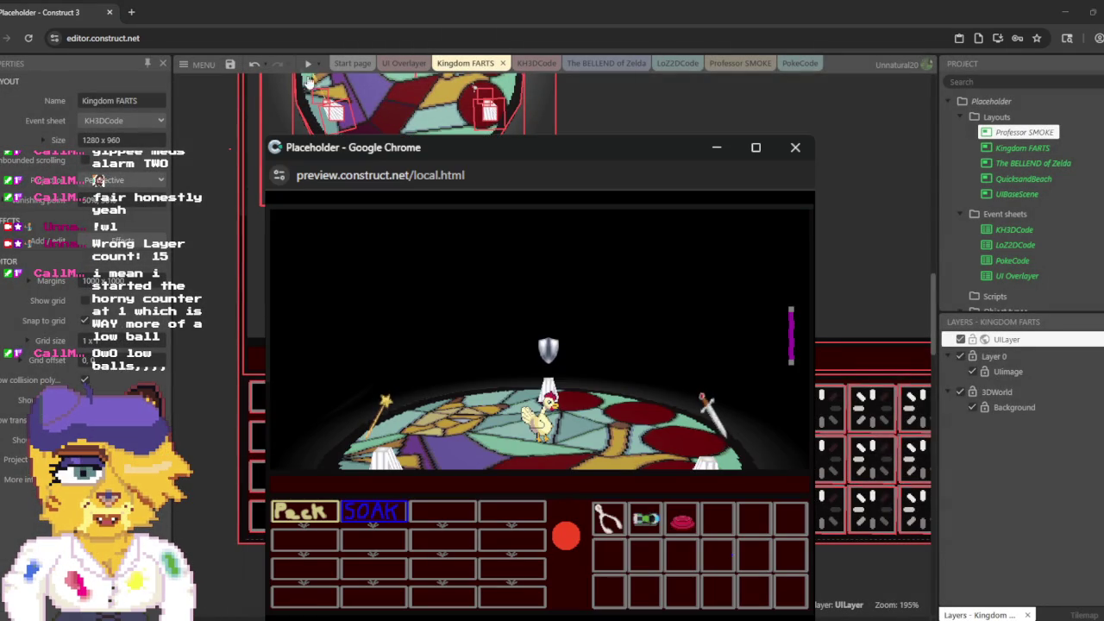
Step: Use the Peck verb on the wand in the running game, then close the preview
click(323, 515)
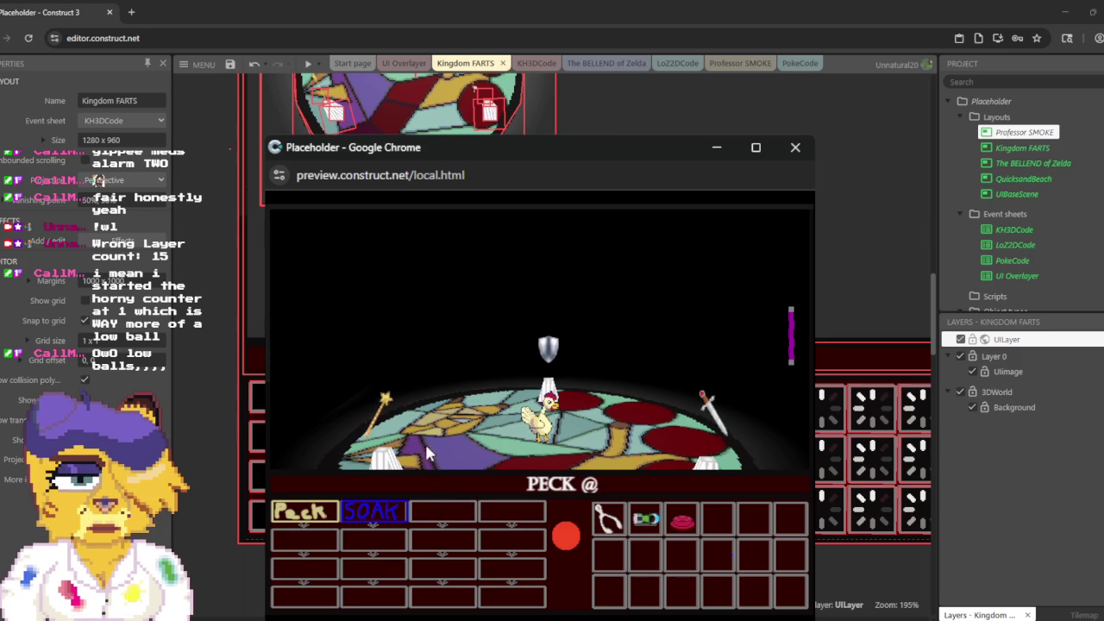
click(372, 429)
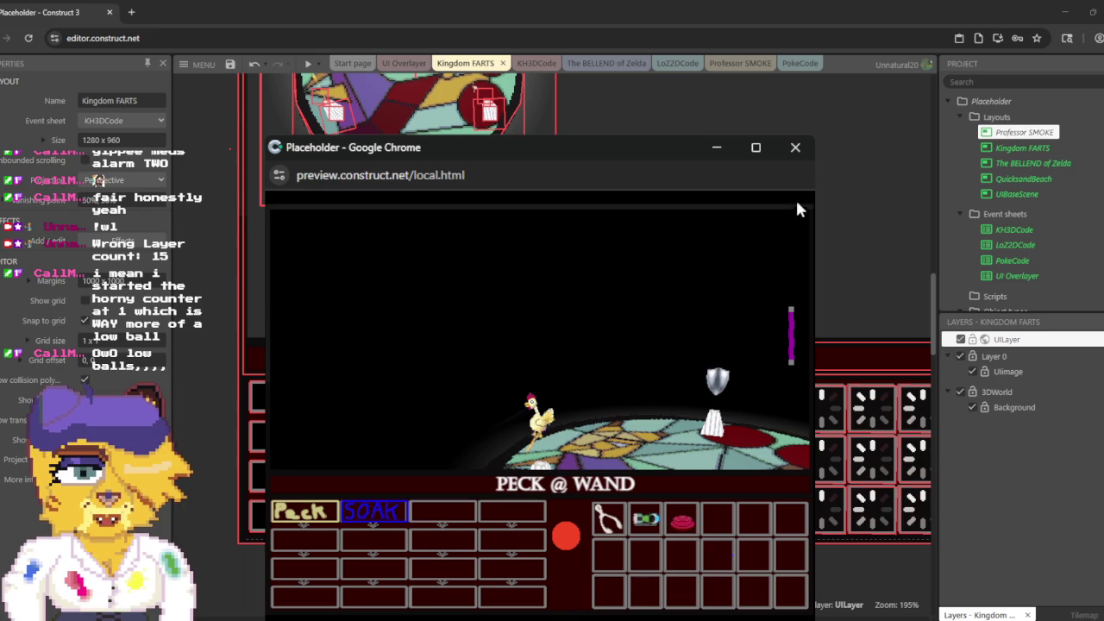
click(795, 148)
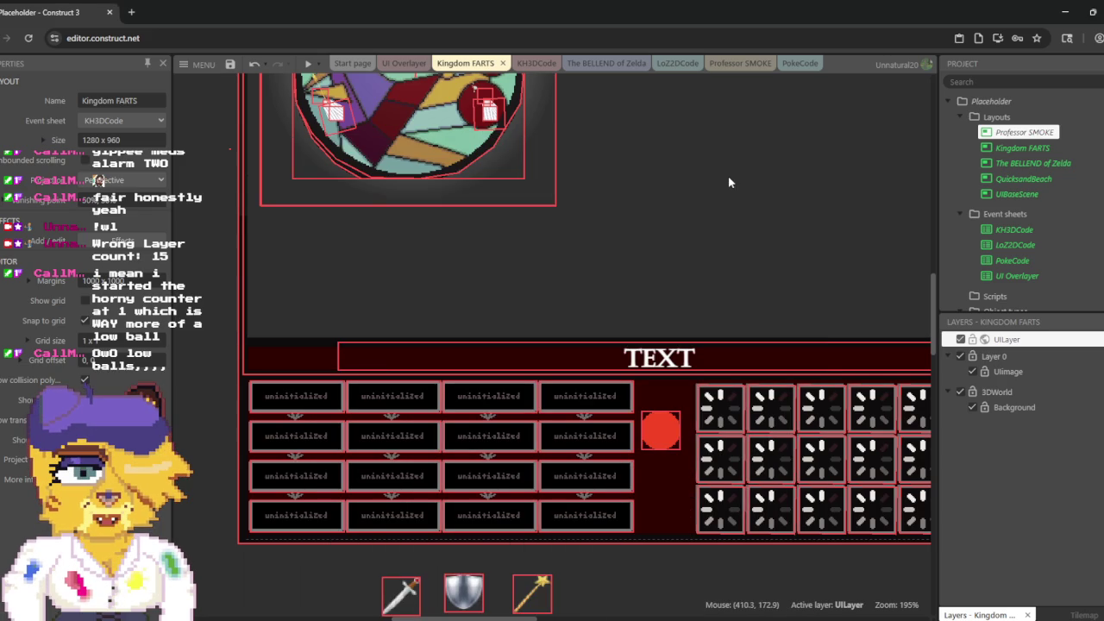
click(535, 62)
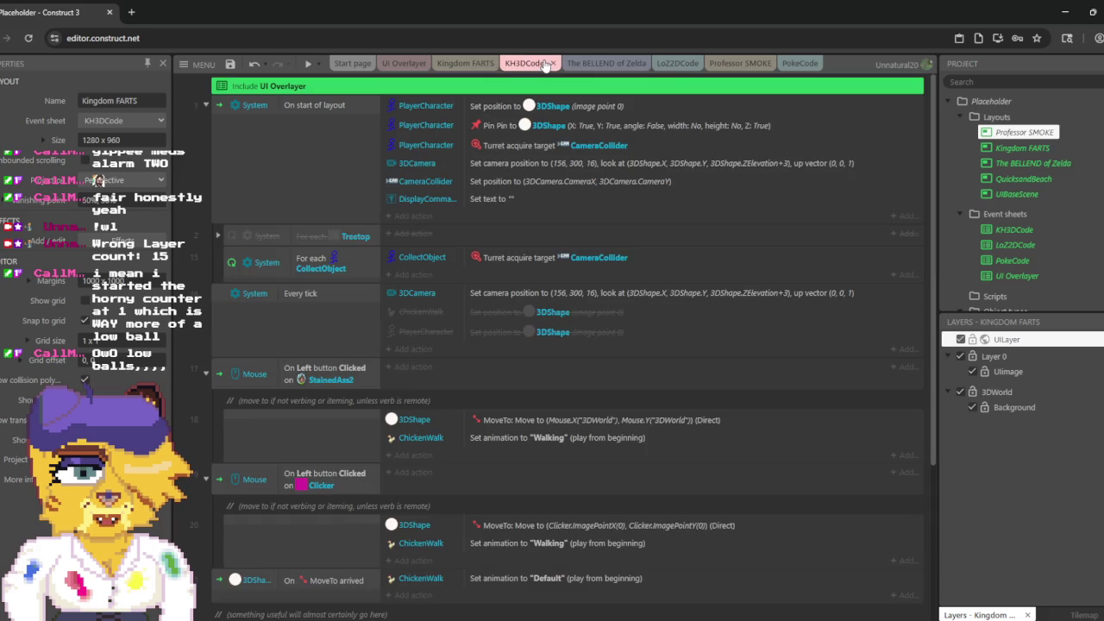
click(405, 217)
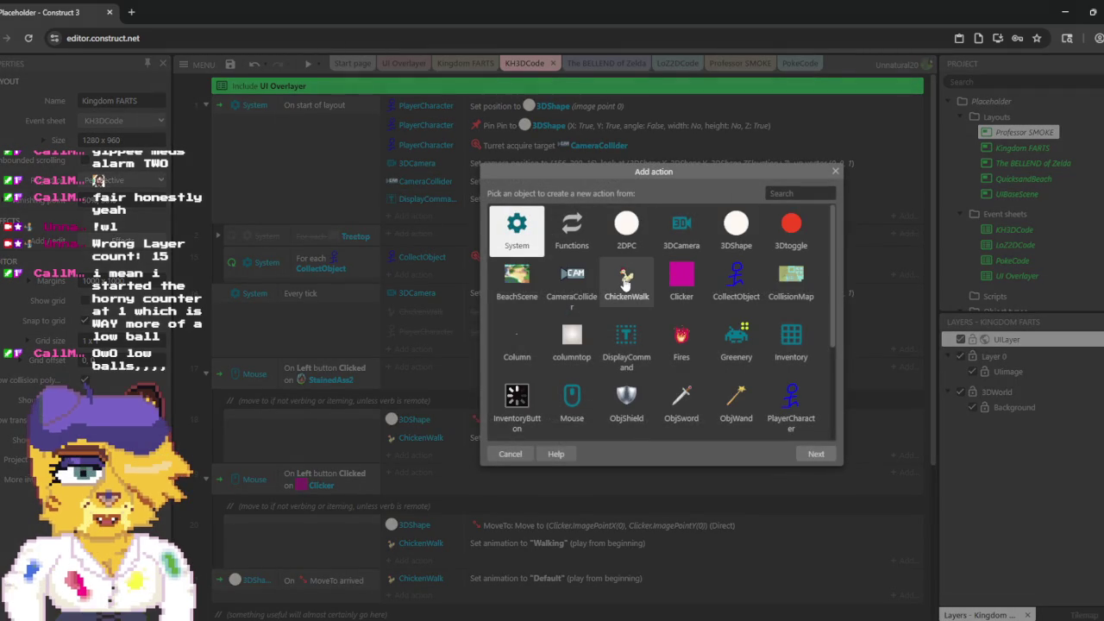
click(632, 237)
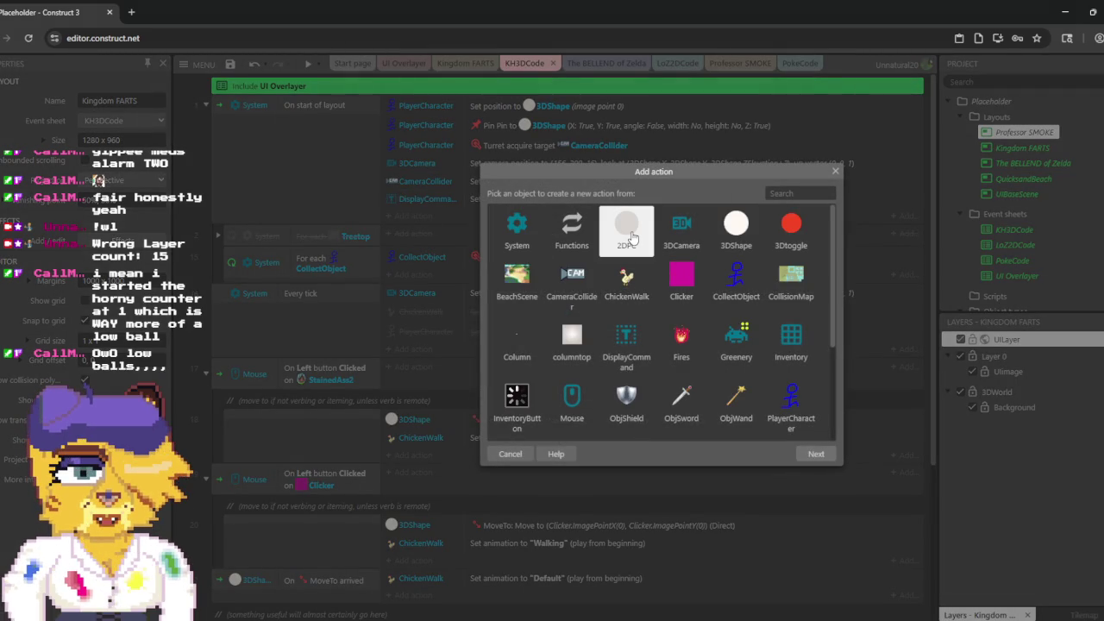
key(Escape)
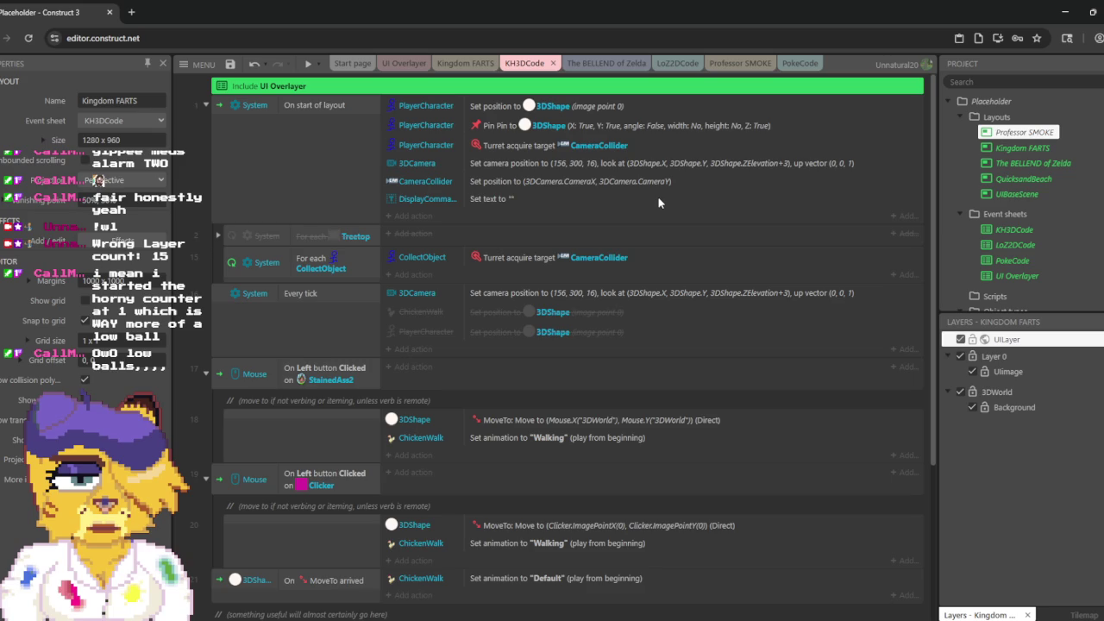
scroll(657, 197, down, 3)
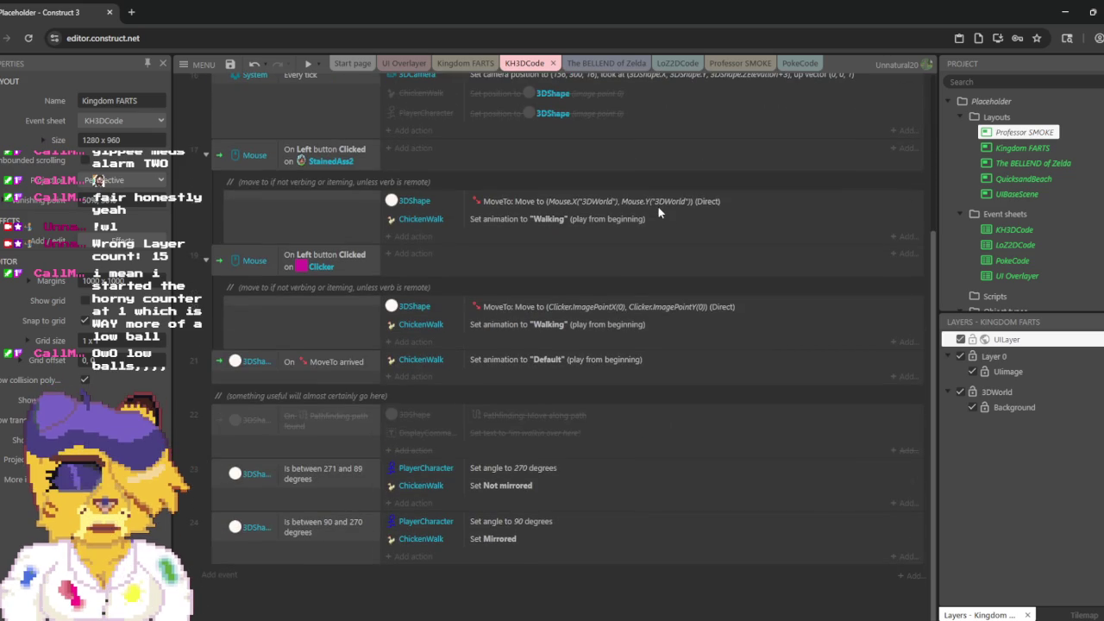
scroll(1015, 226, down, 2)
scroll(1015, 226, down, 2)
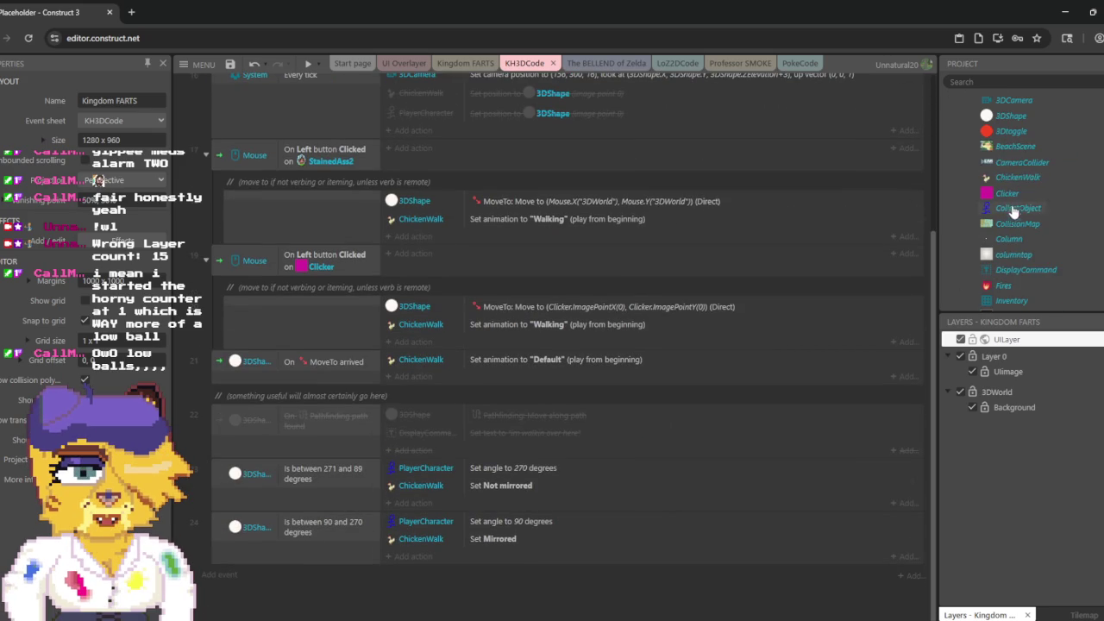
click(470, 64)
scroll(1022, 193, up, 2)
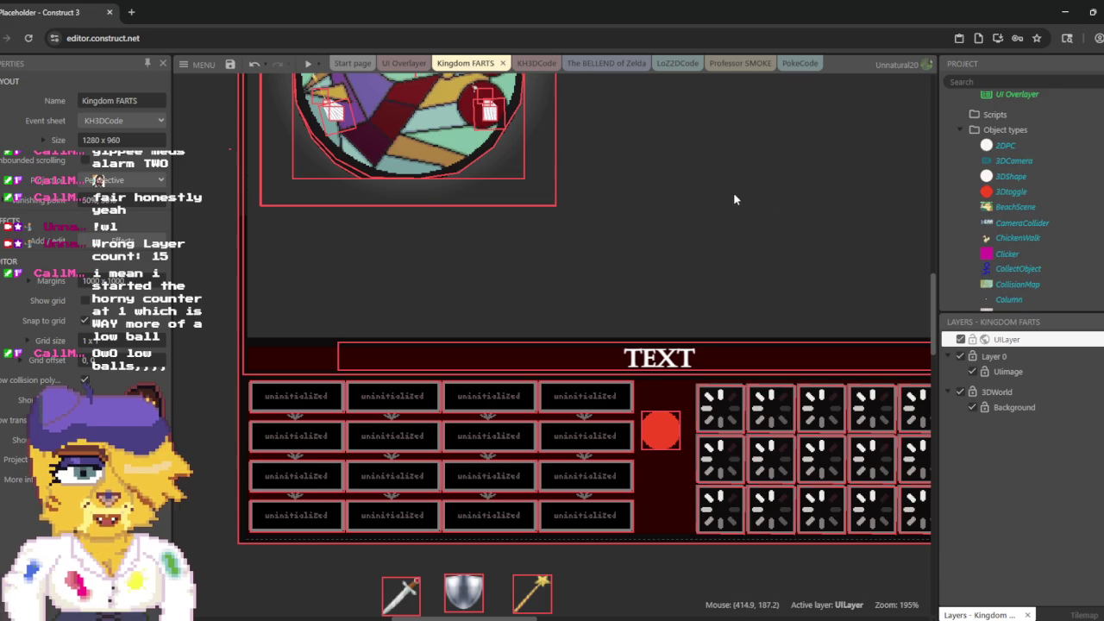
Step: Inspect the 2DPC and 3DShape object types, then preview the game from the KH3DCode sheet
drag(623, 183, 629, 330)
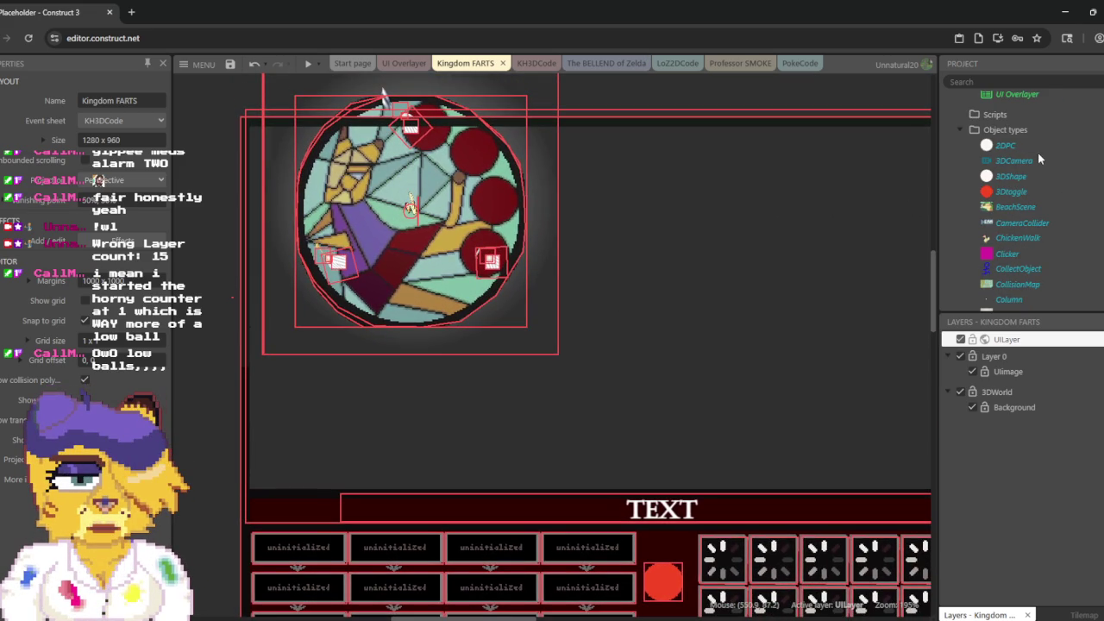
click(999, 148)
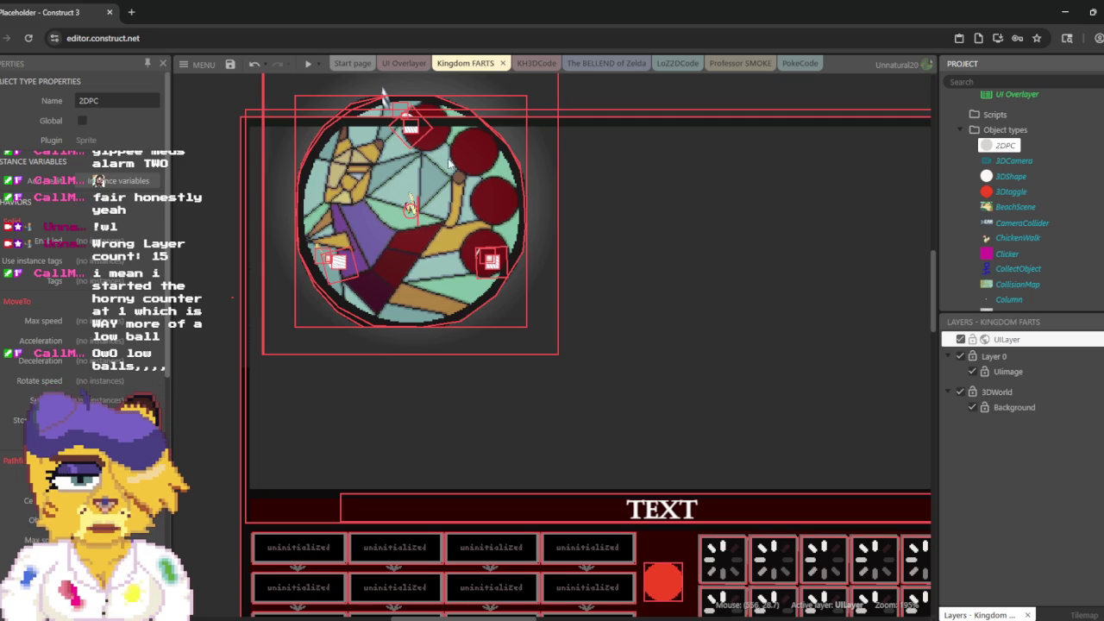
click(1011, 176)
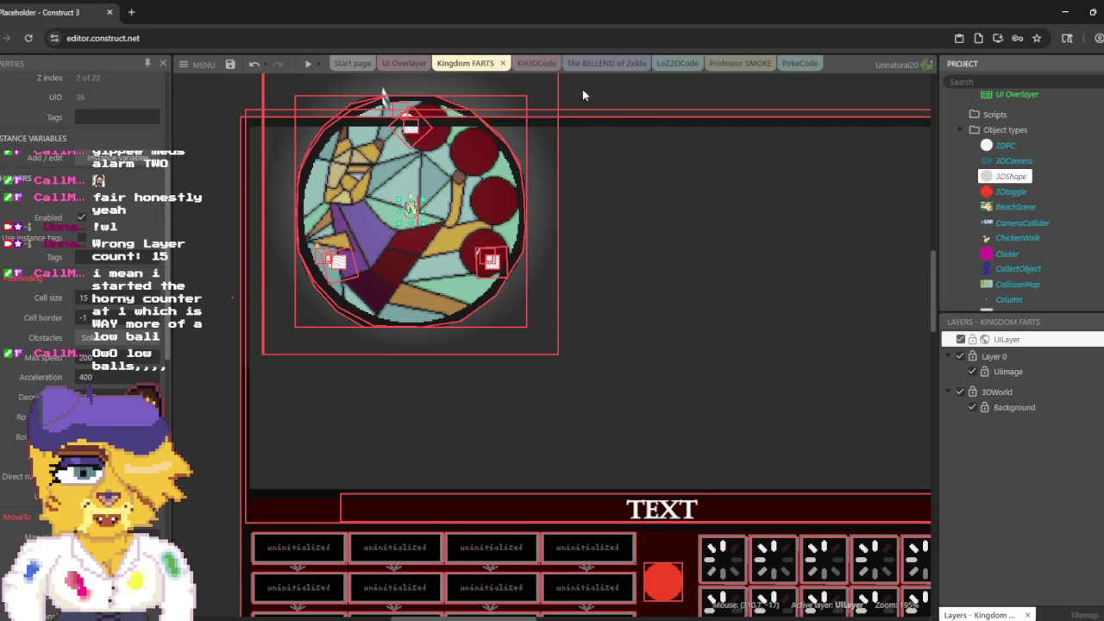
click(532, 65)
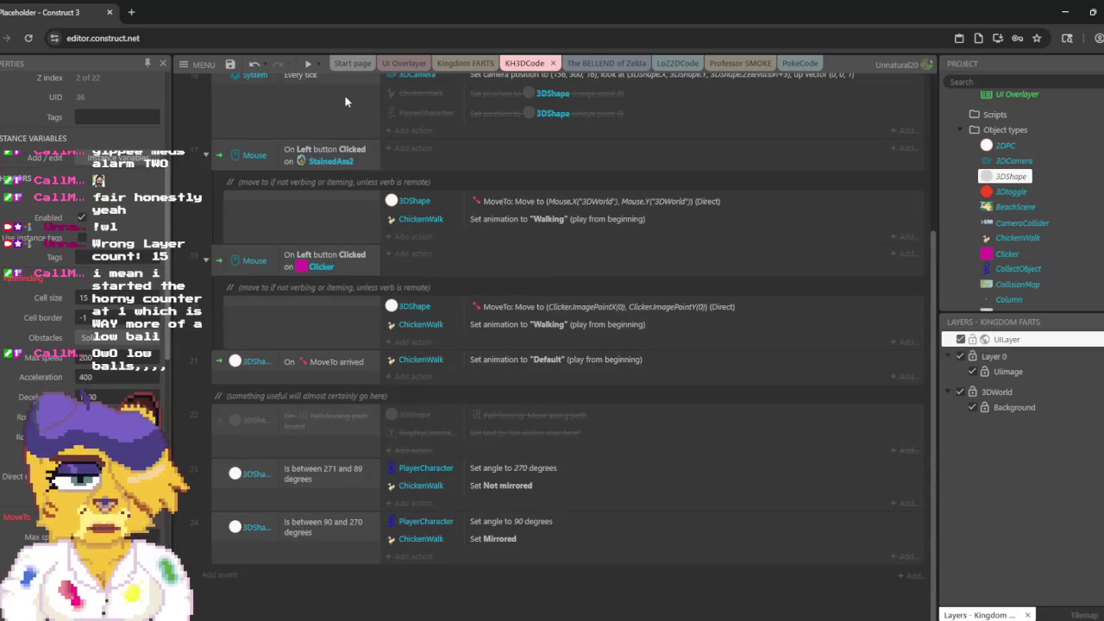
click(308, 65)
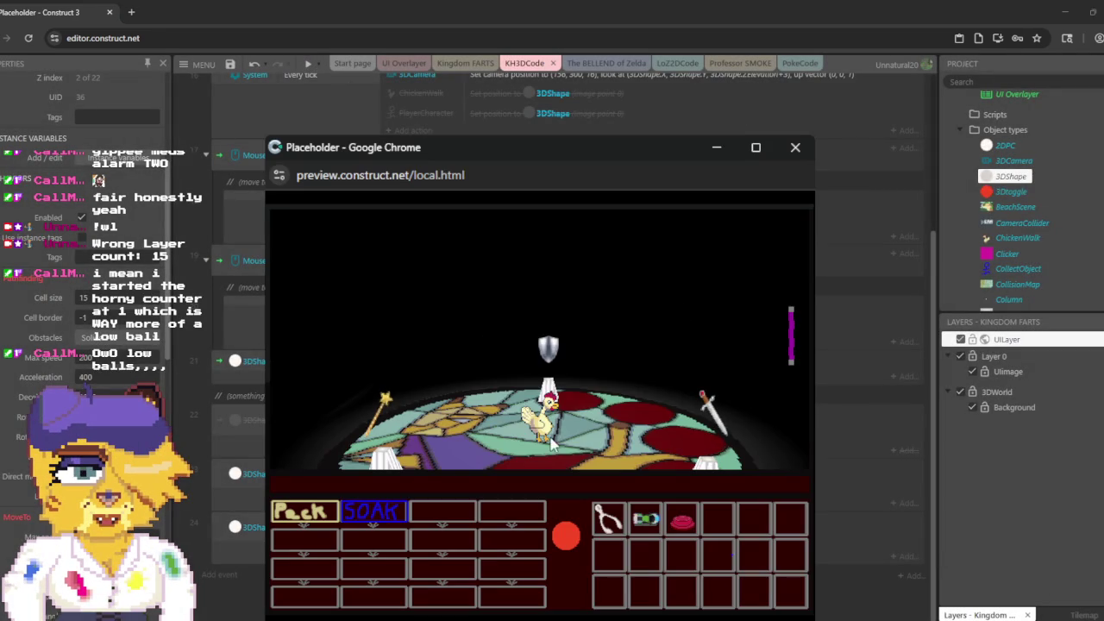
Step: Rotate the 3D scene and walk the chicken to several spots in the preview
mouse_move(481, 441)
mouse_down()
mouse_move(699, 442)
mouse_move(494, 441)
mouse_move(457, 463)
mouse_move(578, 460)
mouse_move(546, 458)
mouse_move(524, 472)
mouse_up()
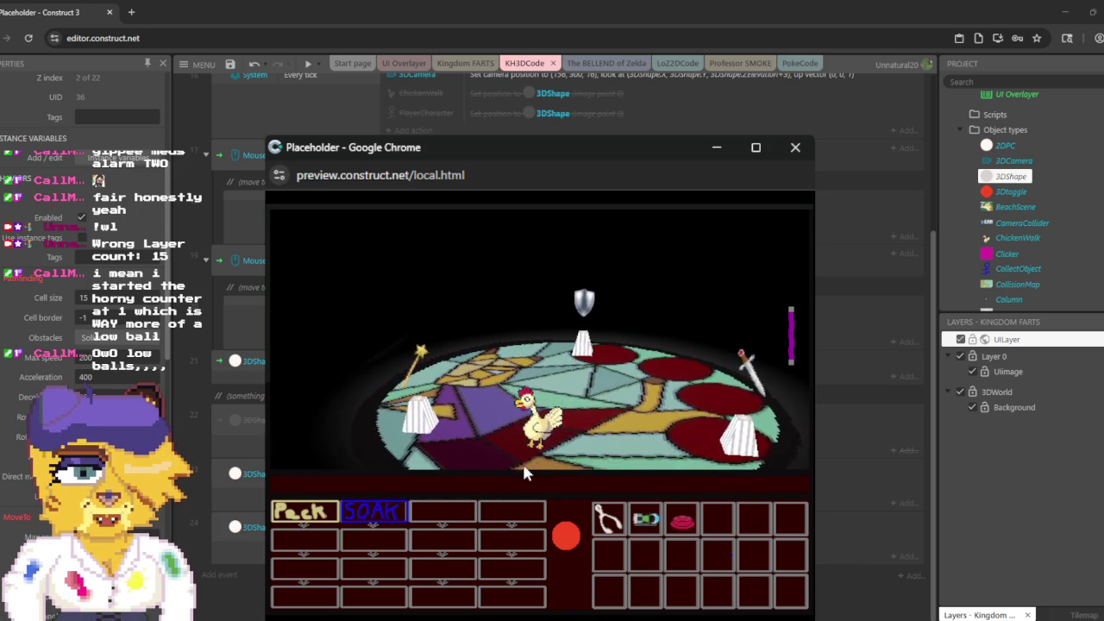
click(604, 452)
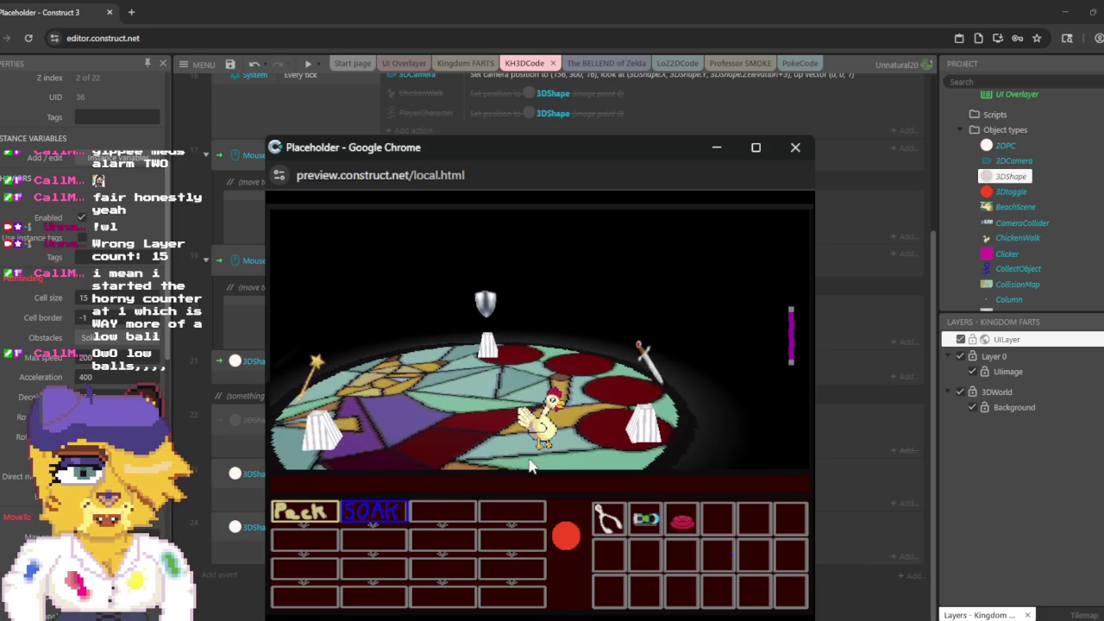
click(500, 462)
click(563, 441)
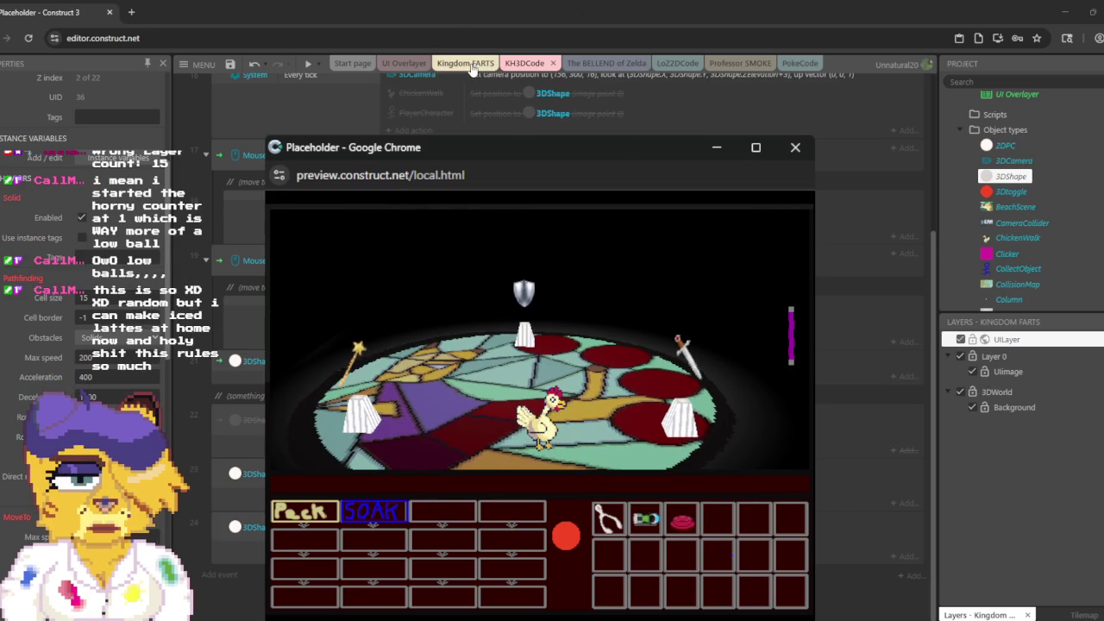
Step: In Kingdom FARTS, cycle through UIbase, Zeldscene, StainedAss2 and the pathfinding 3DShape
click(466, 63)
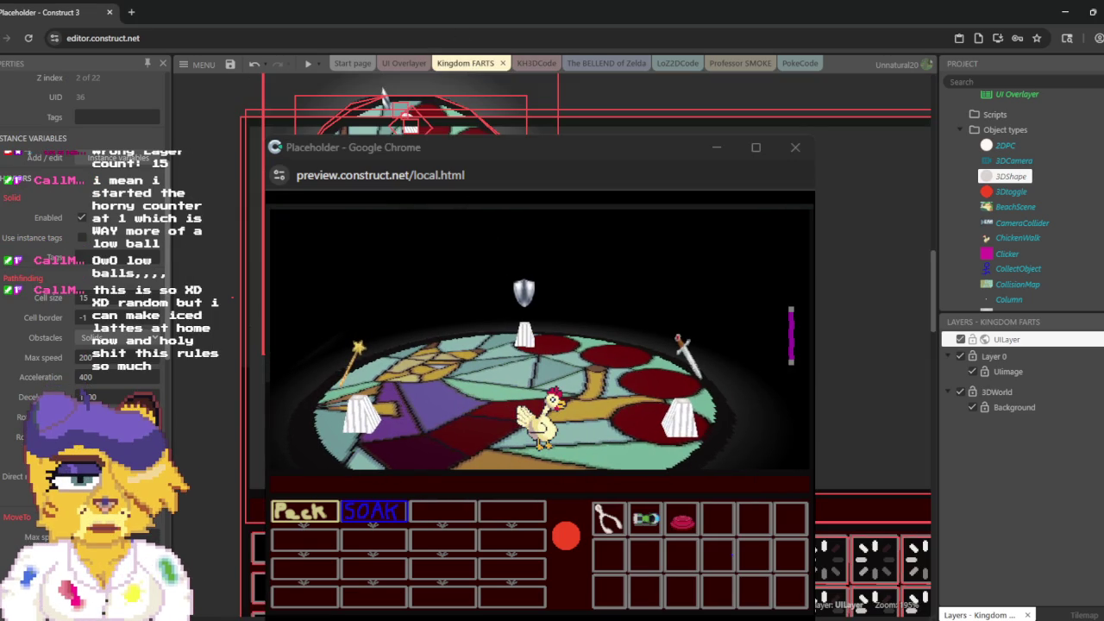
click(383, 95)
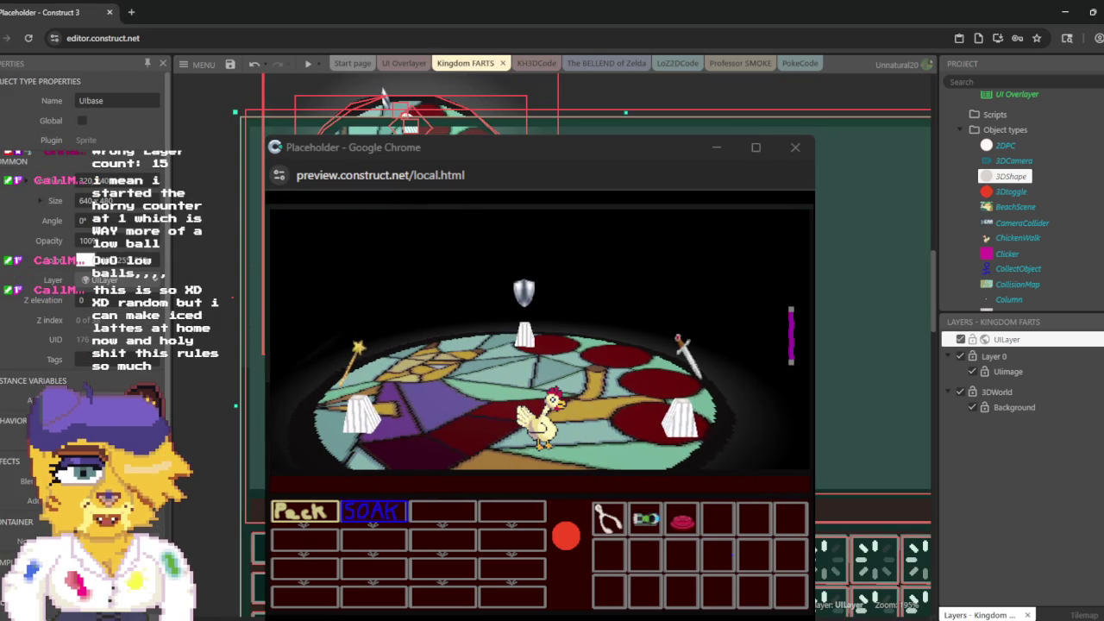
click(384, 95)
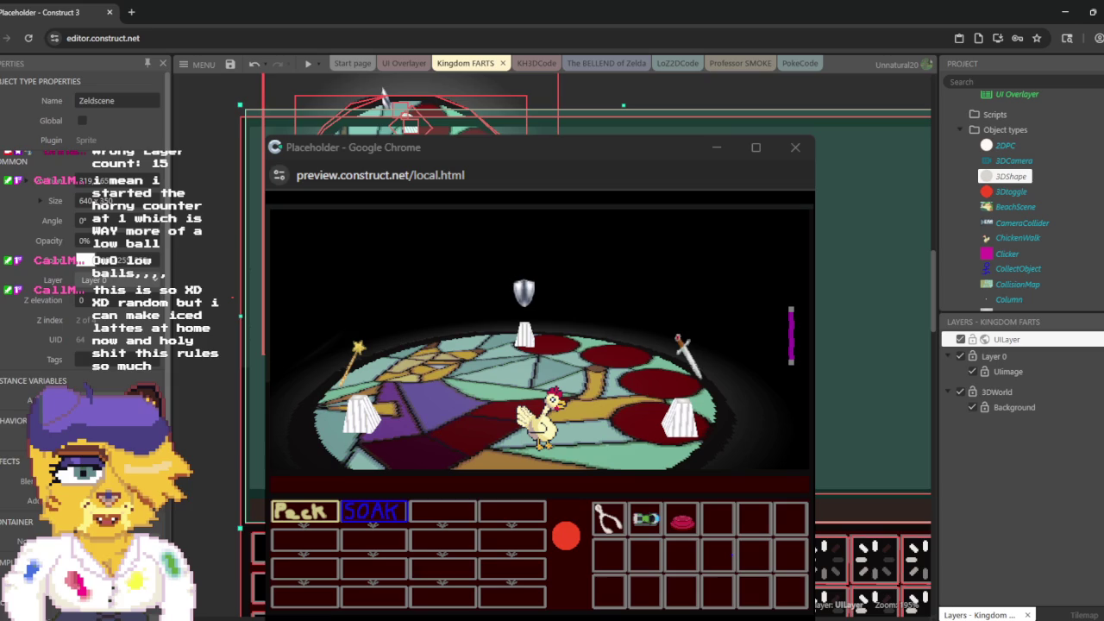
click(384, 95)
click(384, 95)
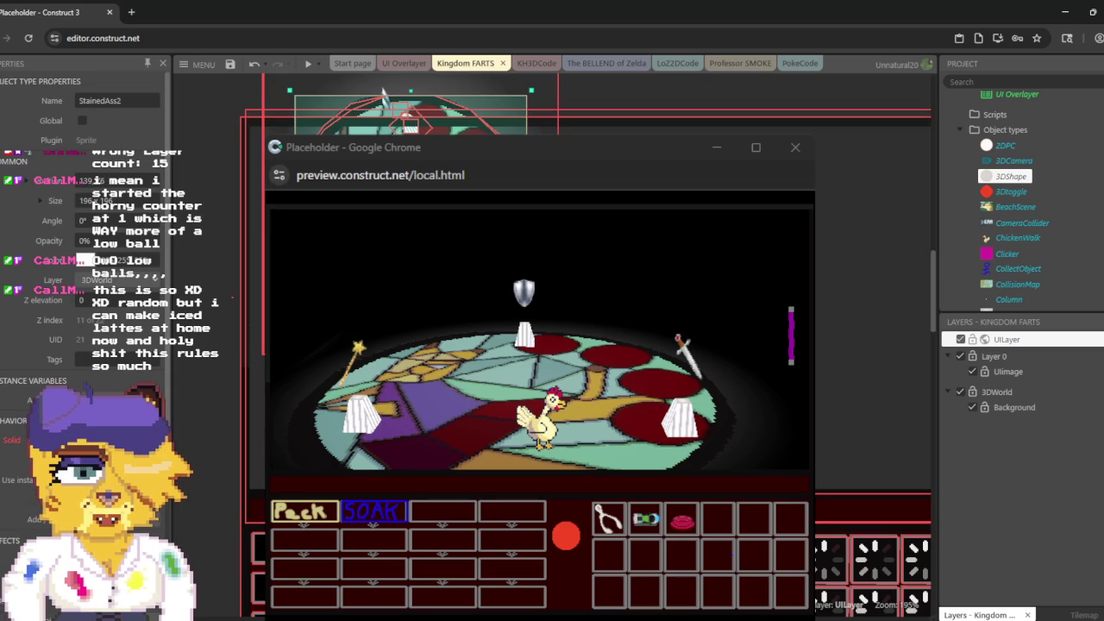
click(384, 95)
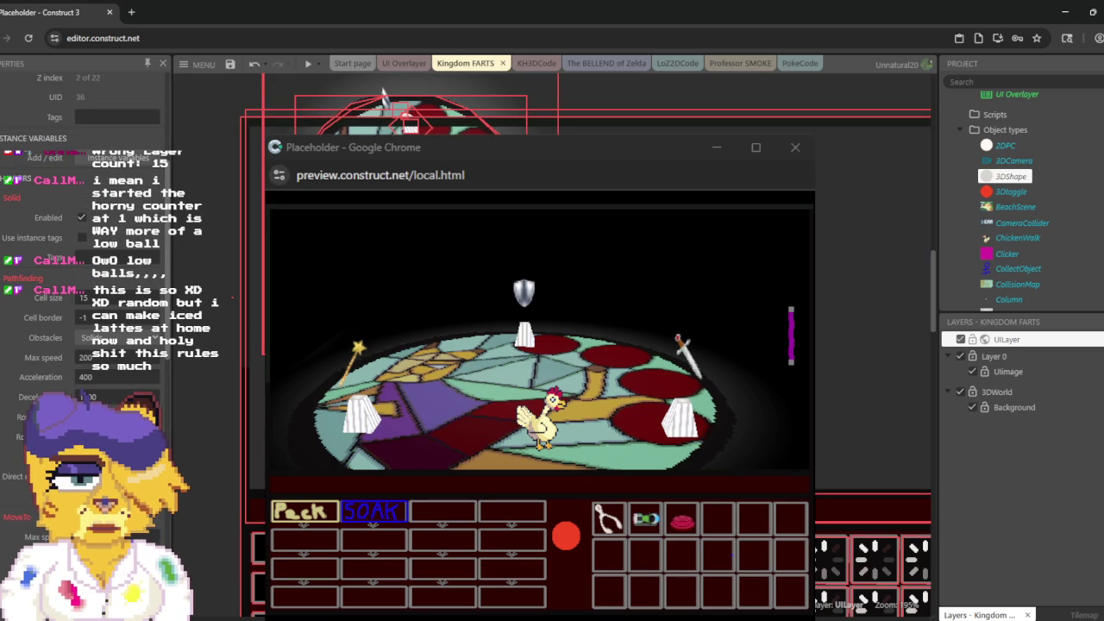
scroll(110, 240, up, 5)
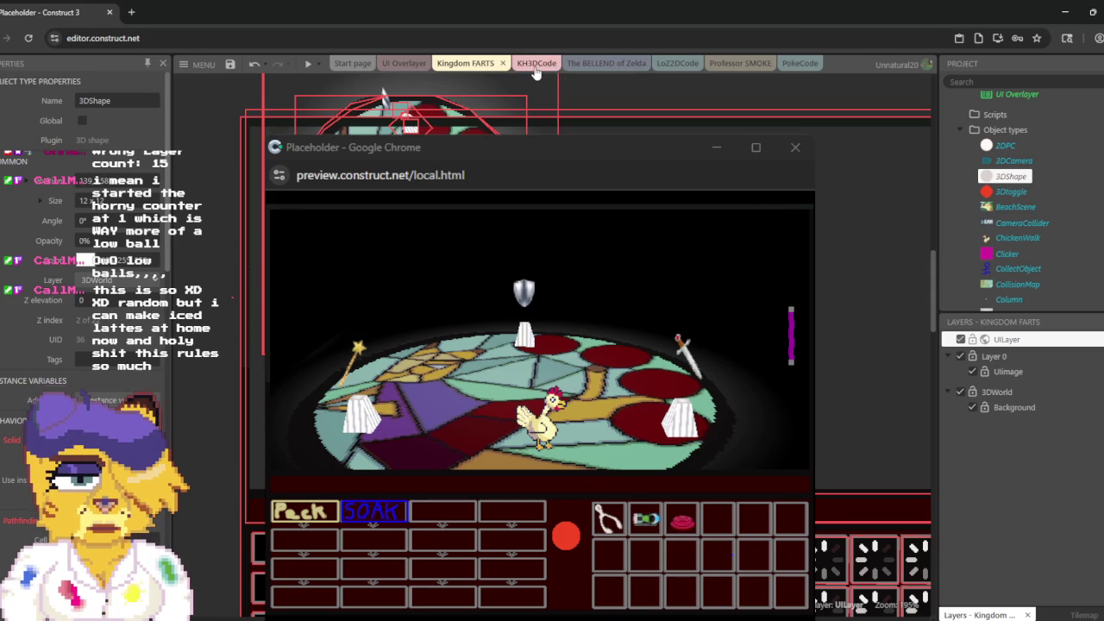
Step: Back in the preview, walk the chicken, peck the wand to collect it, then close the preview
click(535, 69)
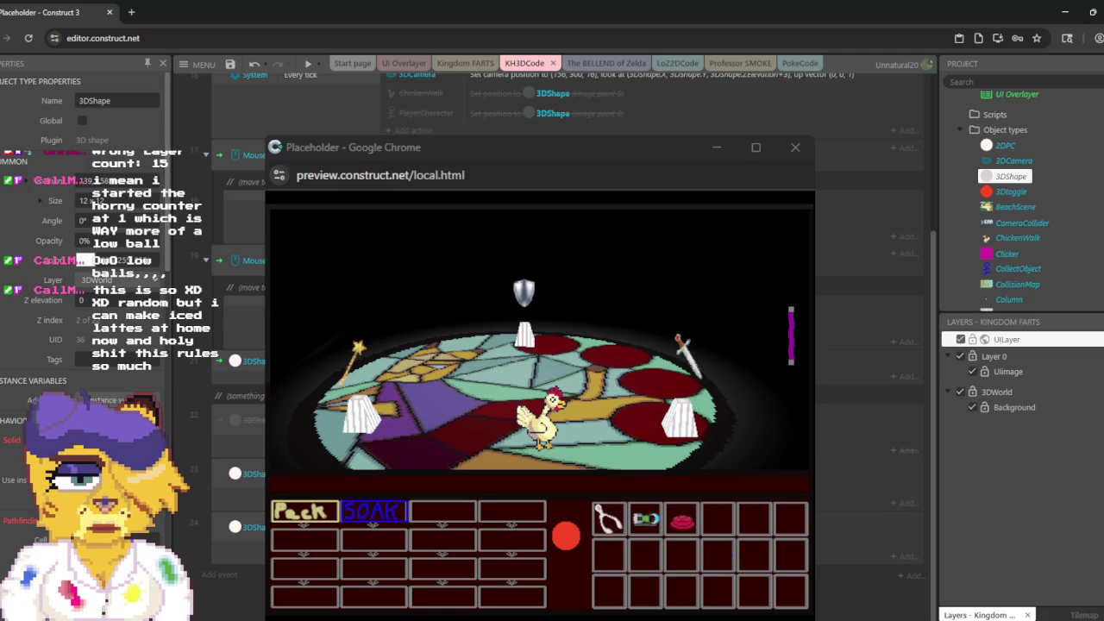
scroll(535, 126, up, 10)
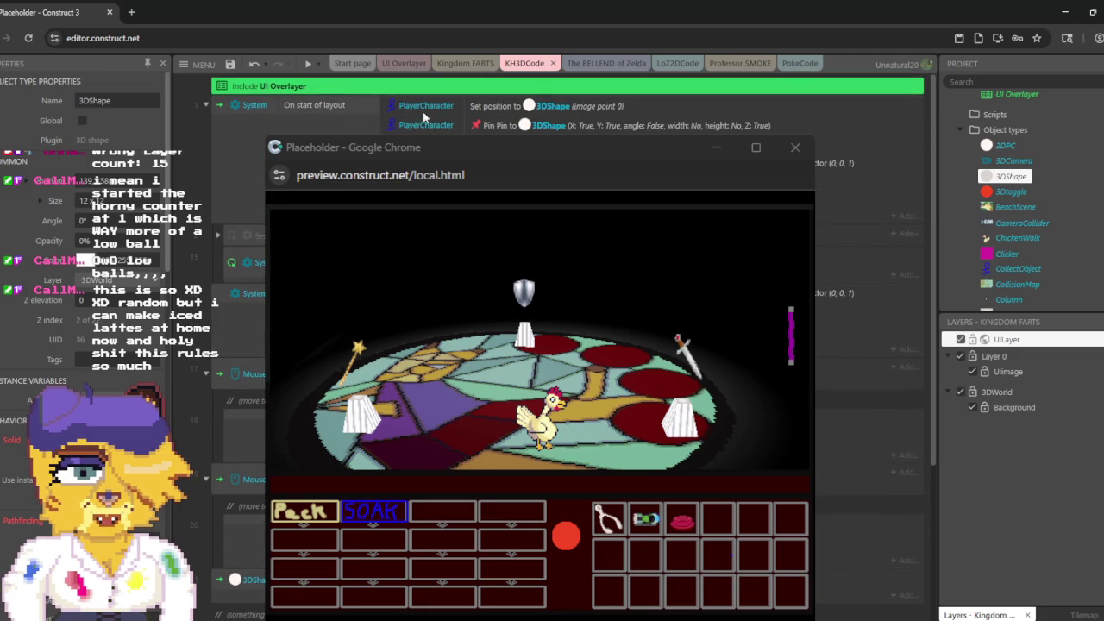
click(308, 64)
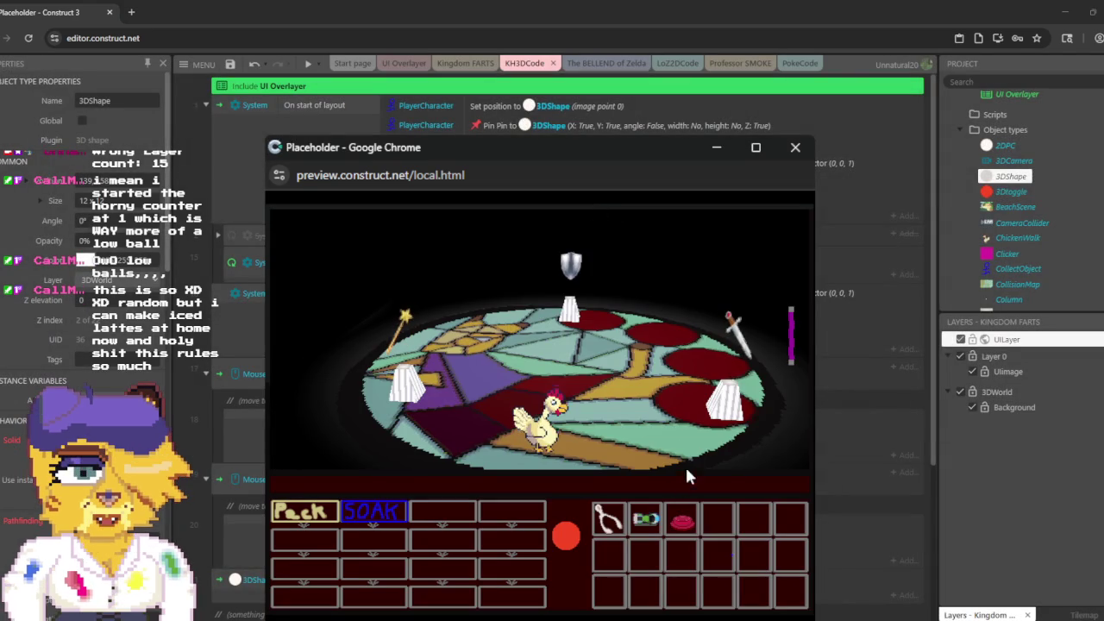
click(684, 429)
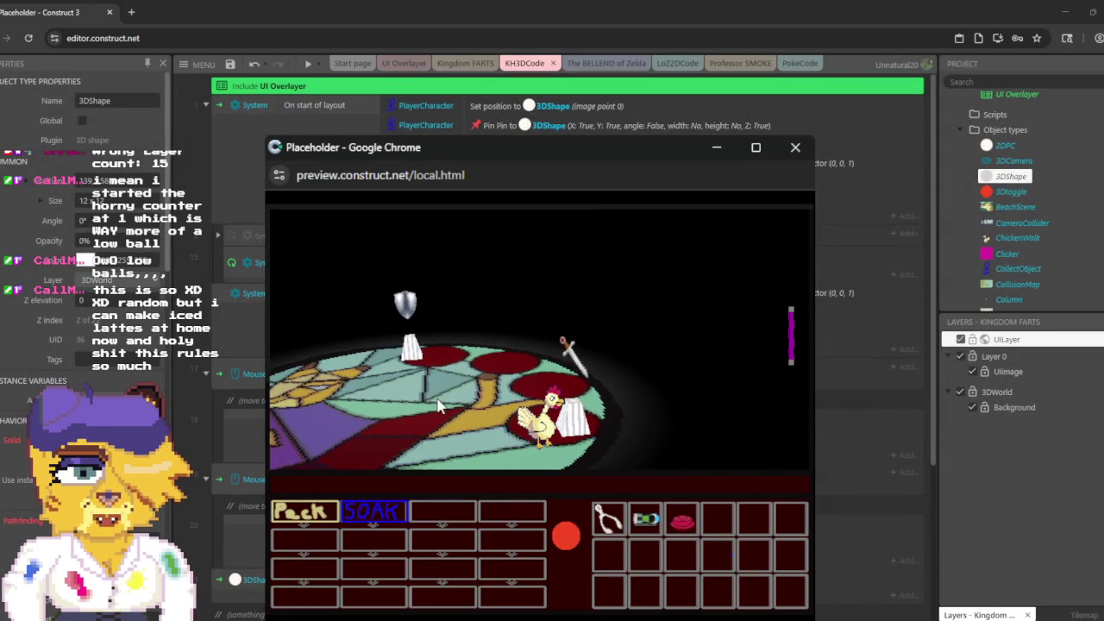
click(312, 513)
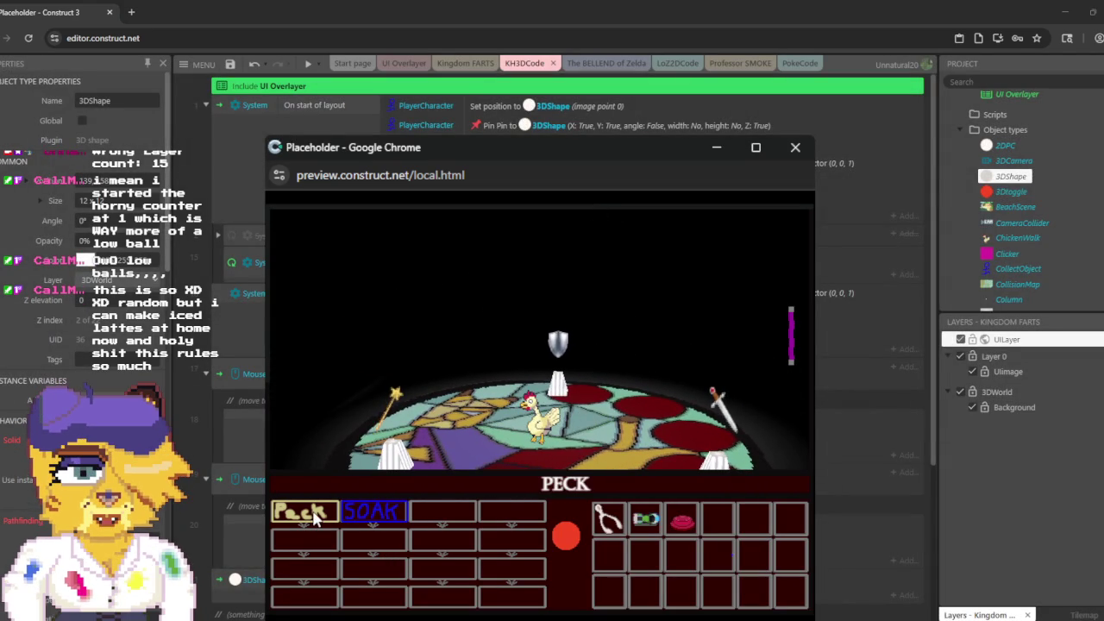
click(387, 413)
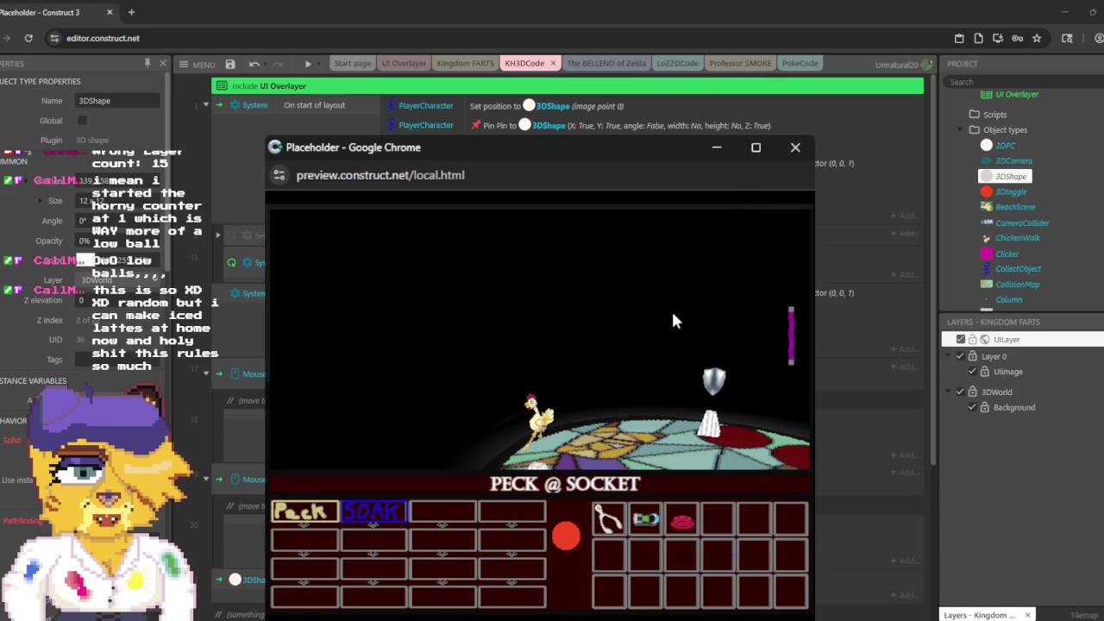
click(810, 151)
click(418, 74)
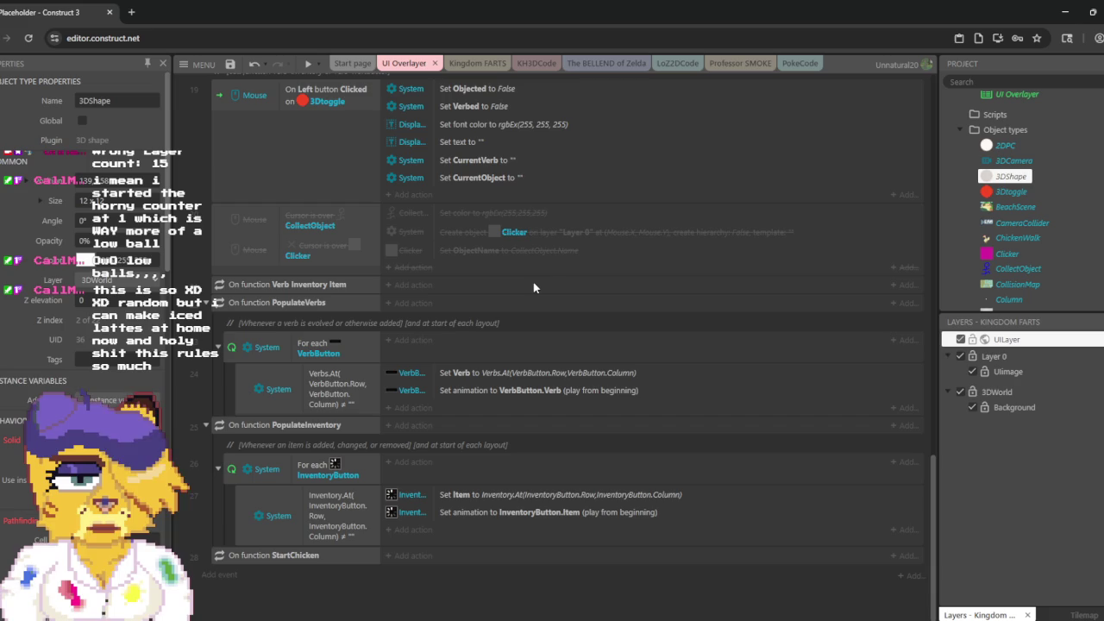
Step: Scroll through the UI Overlayer sheet's Peck/Soak verbs and Wishbone, Racecar, Button inventory
scroll(530, 289, up, 1)
scroll(533, 288, up, 5)
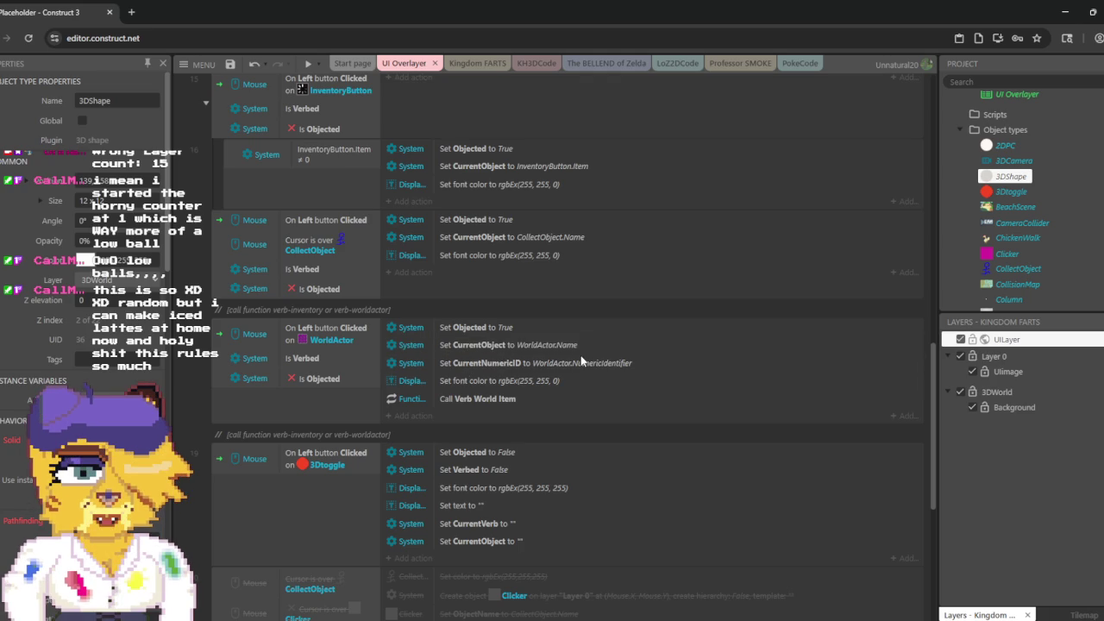
scroll(534, 345, down, 5)
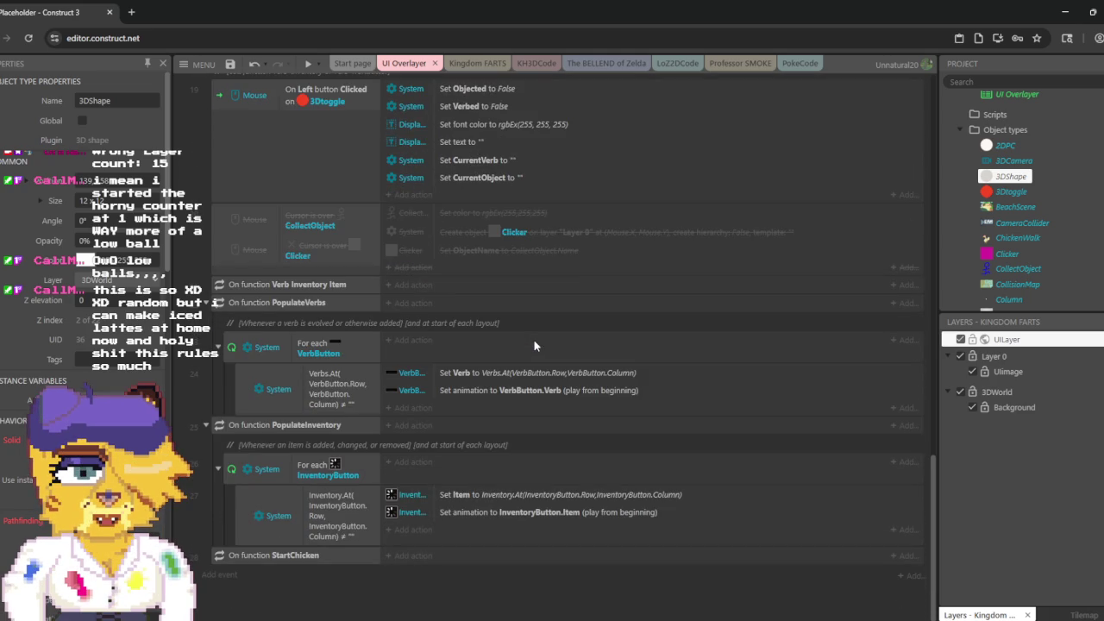
scroll(529, 343, up, 10)
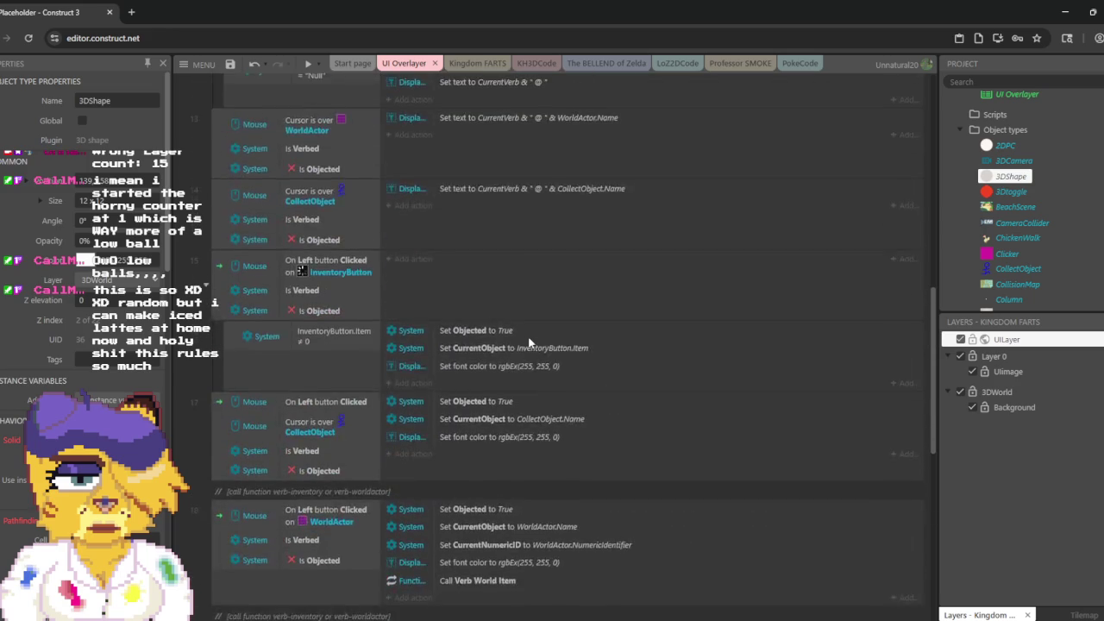
scroll(529, 343, up, 6)
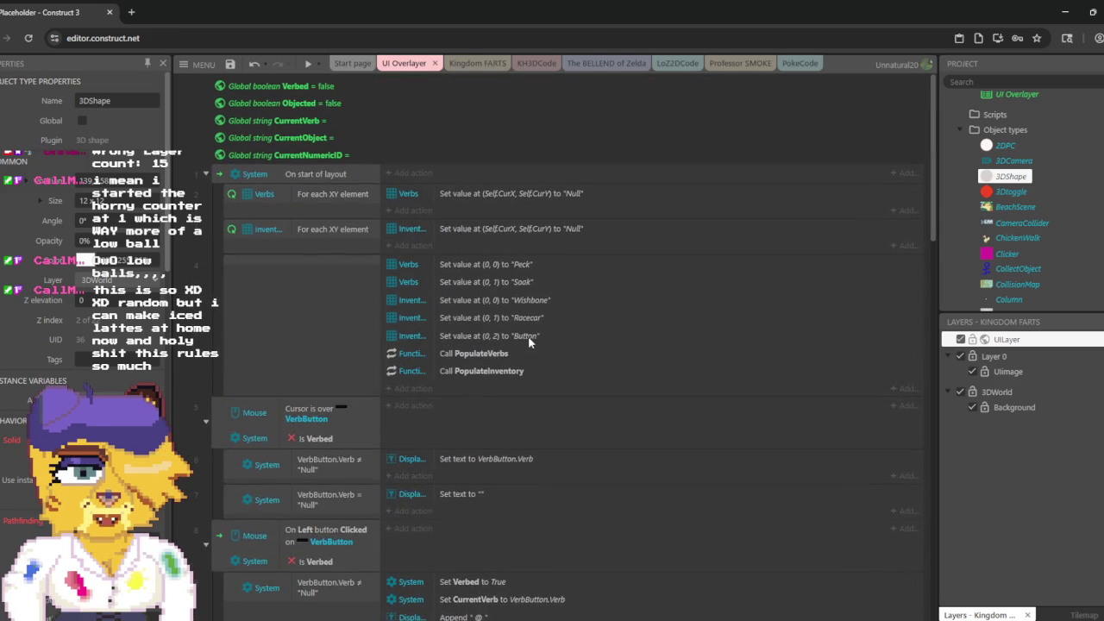
scroll(529, 343, down, 15)
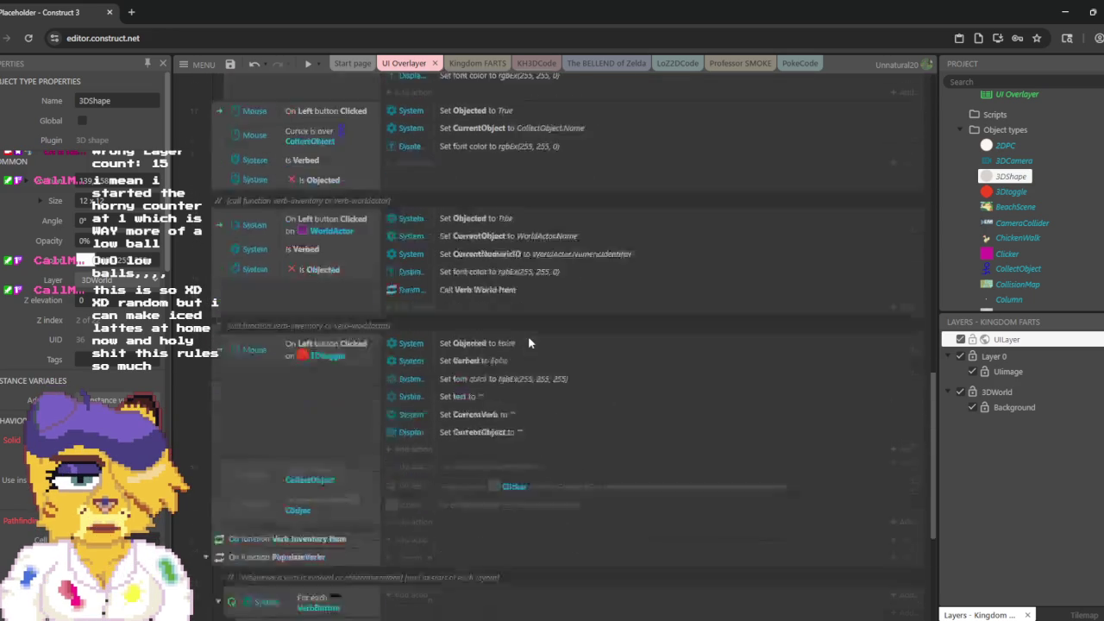
scroll(529, 342, down, 1)
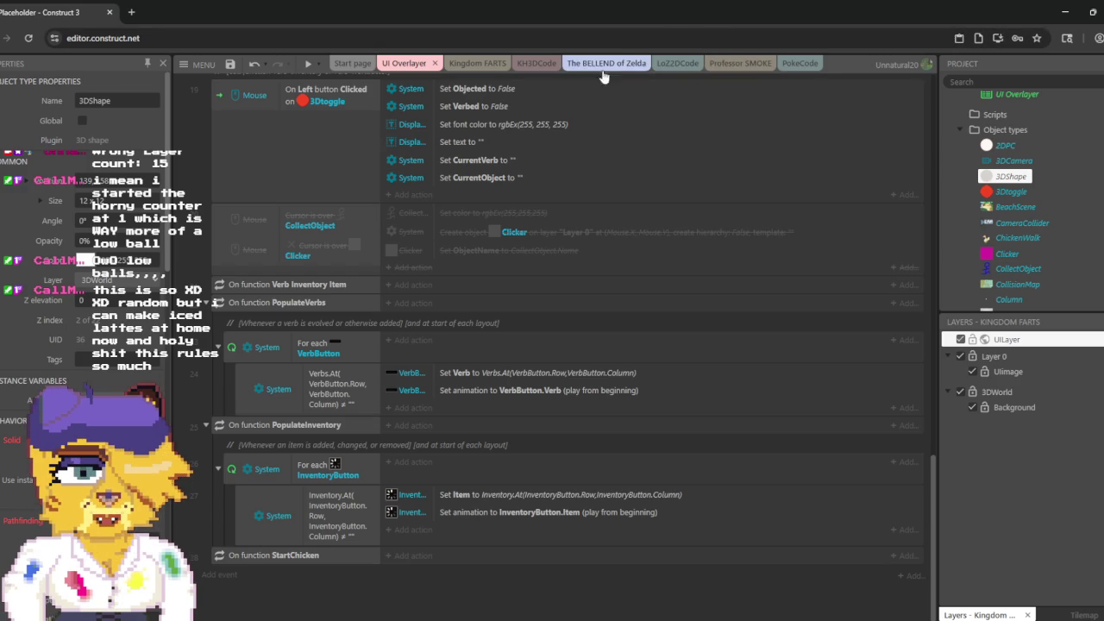
Step: On the LoZ2DCode sheet, select the On function Verb World Item event
click(684, 69)
scroll(571, 135, down, 1)
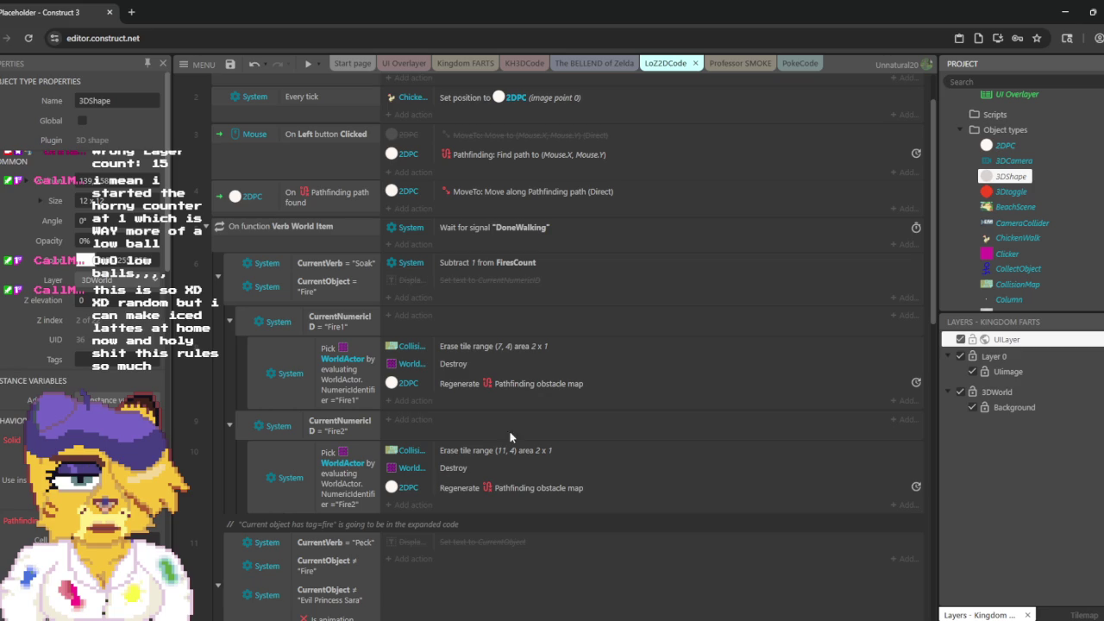
click(276, 228)
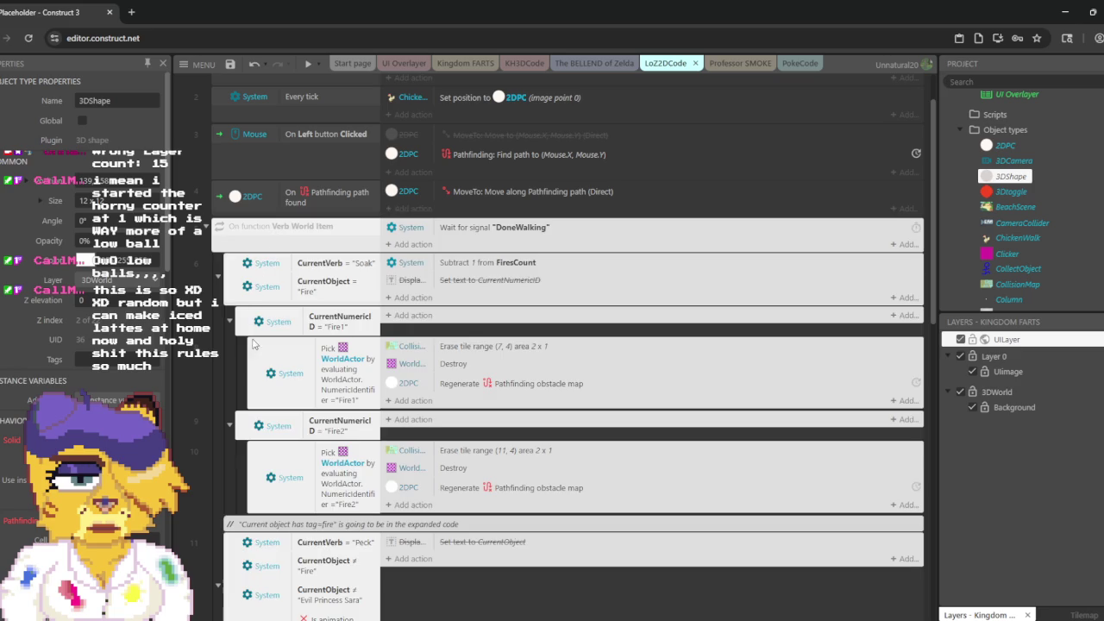
scroll(287, 379, down, 3)
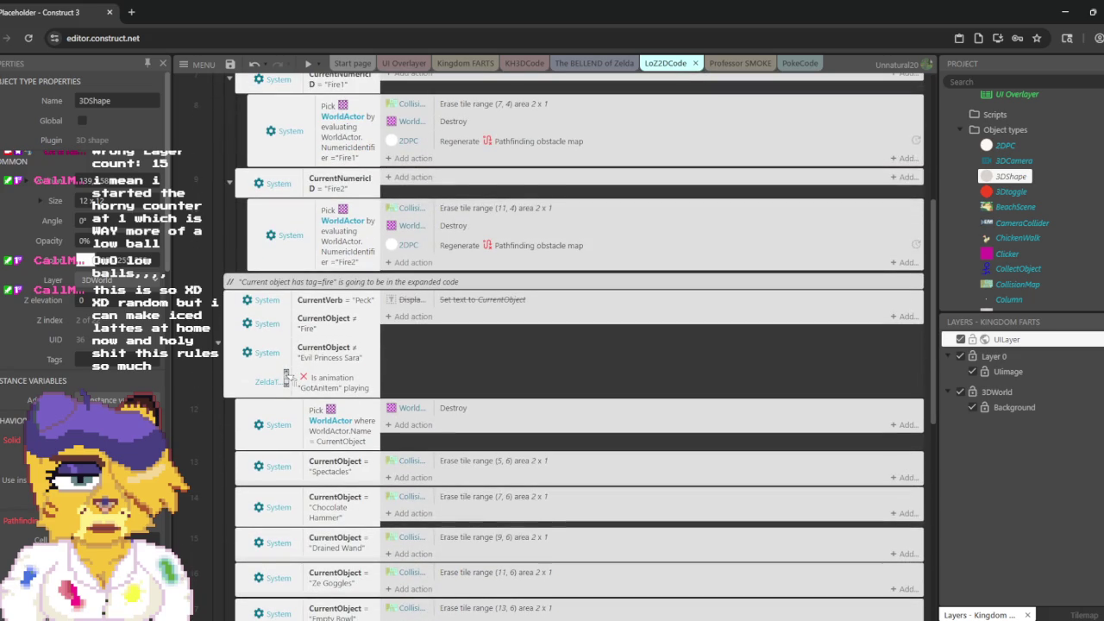
scroll(287, 375, up, 2)
Step: Select the Fire2 condition, then collapse and re-expand the Verb World Item function
click(288, 366)
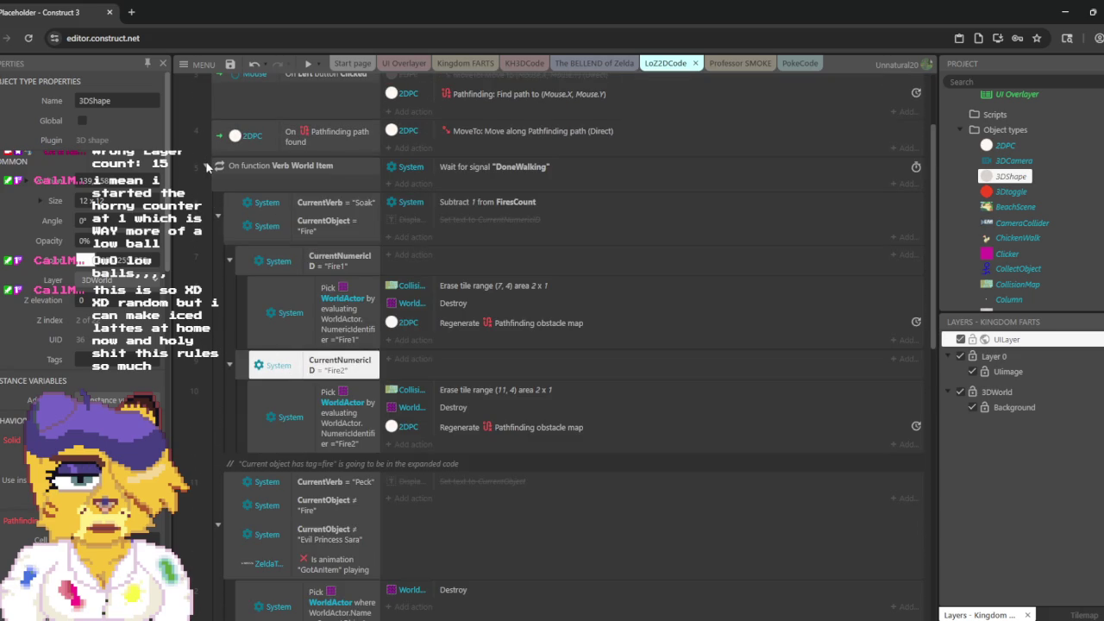
click(207, 165)
scroll(205, 161, up, 2)
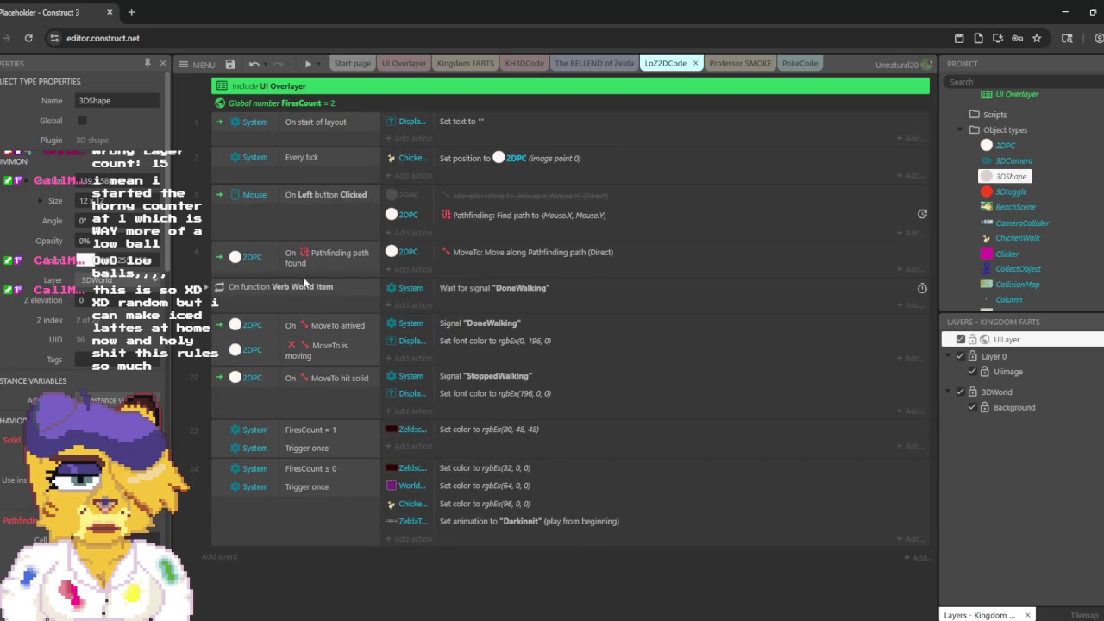
click(208, 287)
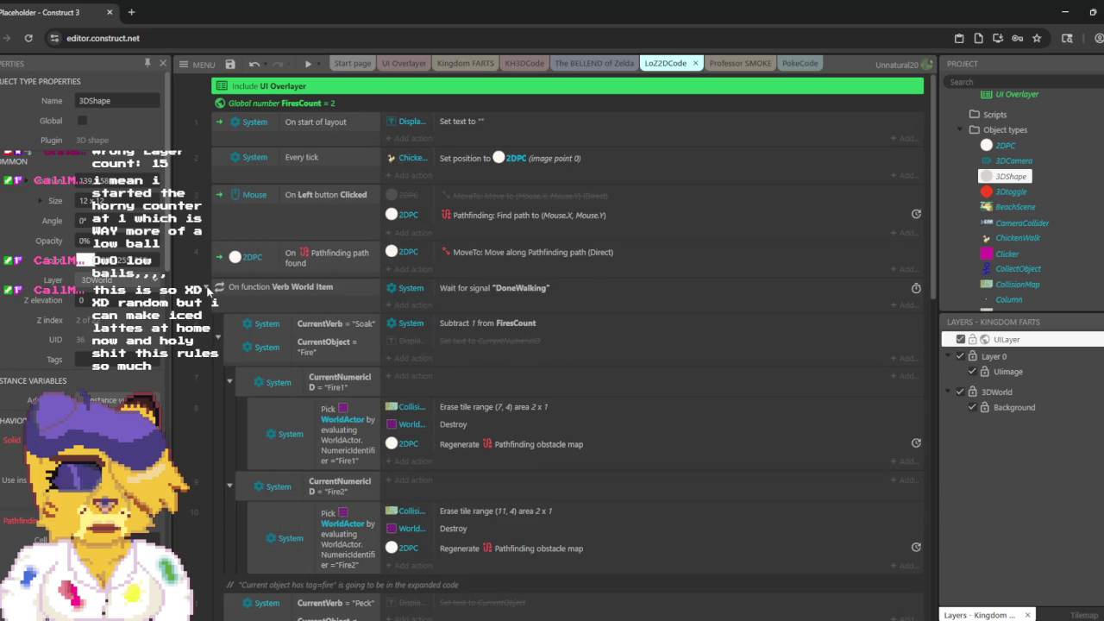
scroll(284, 308, down, 4)
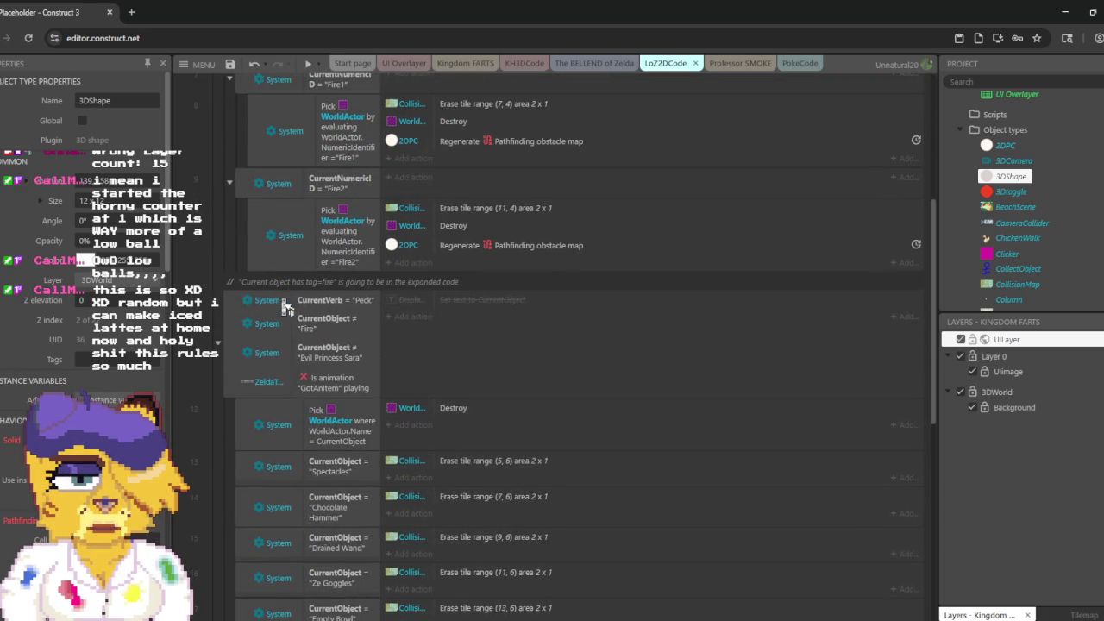
scroll(286, 308, down, 2)
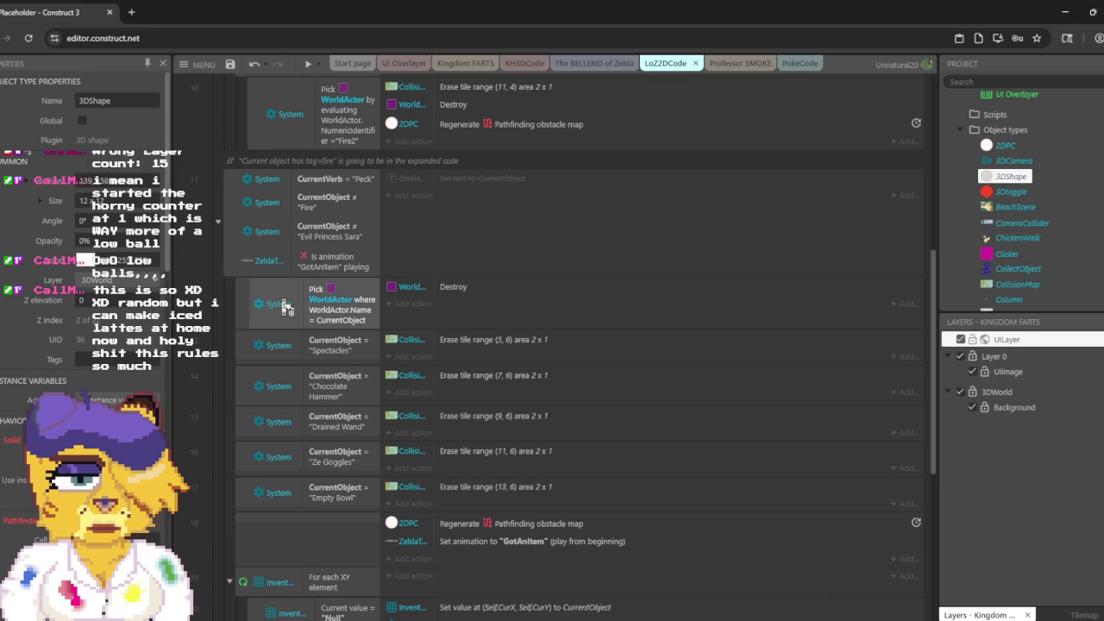
scroll(286, 308, up, 5)
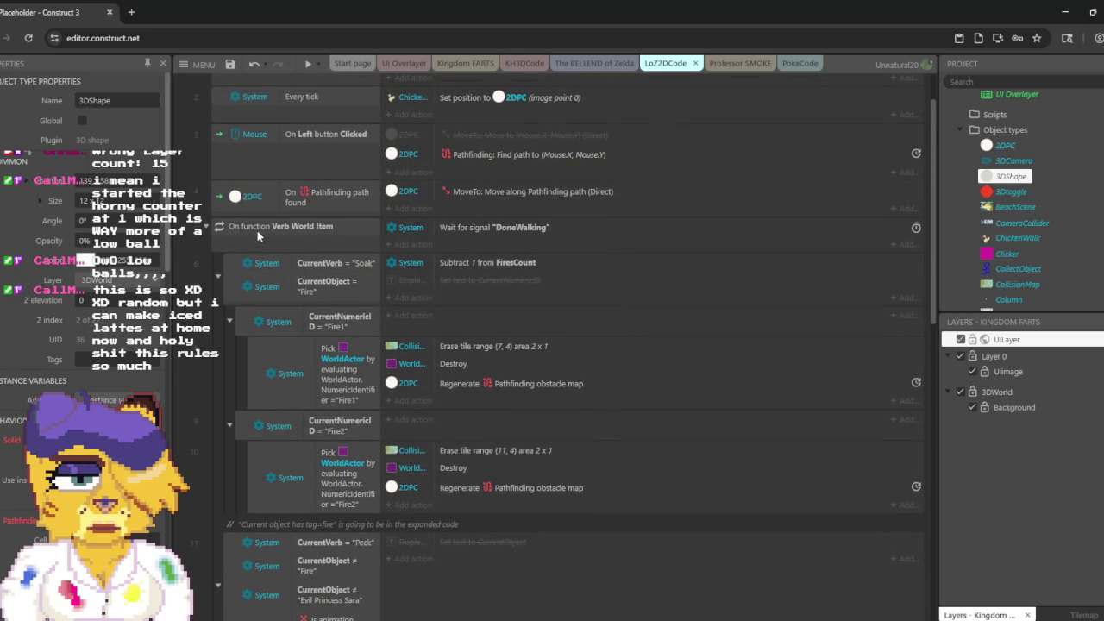
Step: Inspect the CurrentVerb = Soak condition, then fold the Verb World Item function away
click(256, 230)
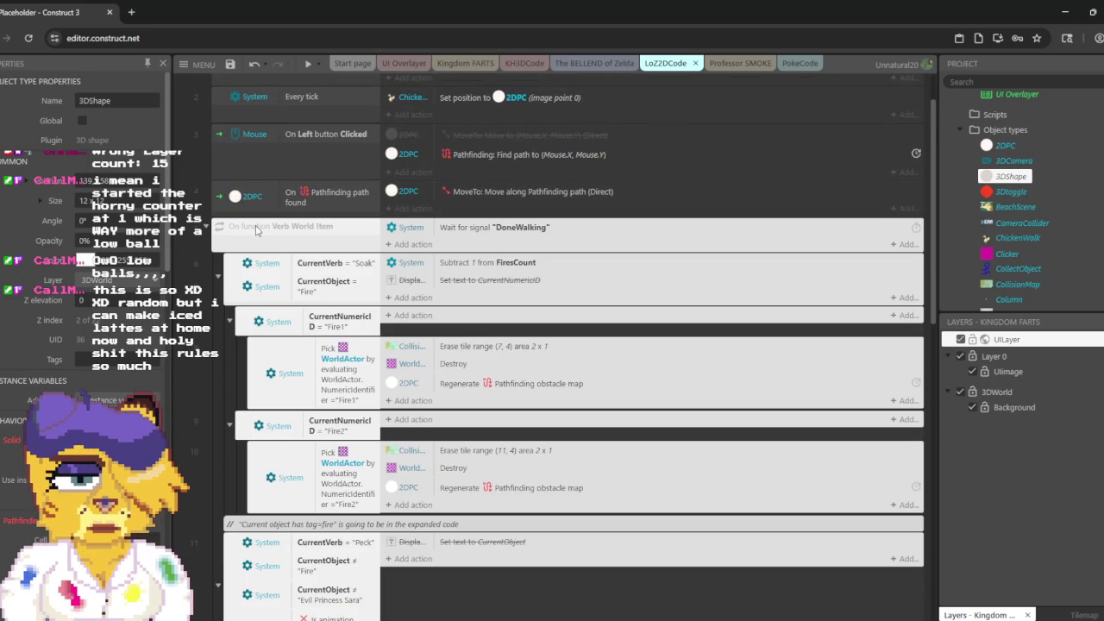
click(340, 264)
click(348, 229)
scroll(422, 259, down, 5)
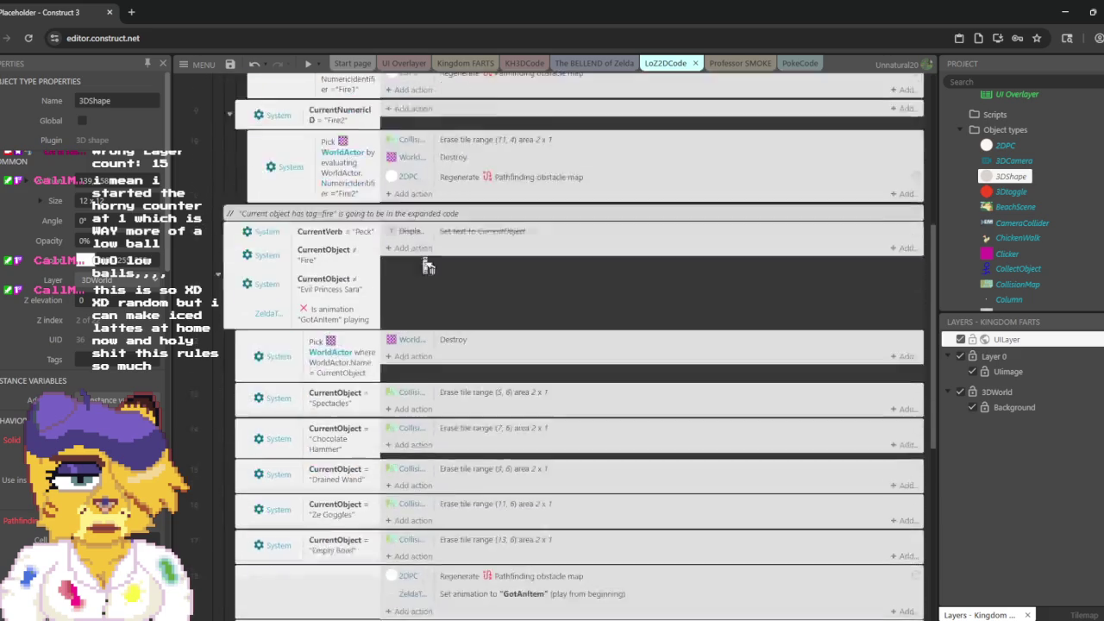
scroll(335, 260, up, 3)
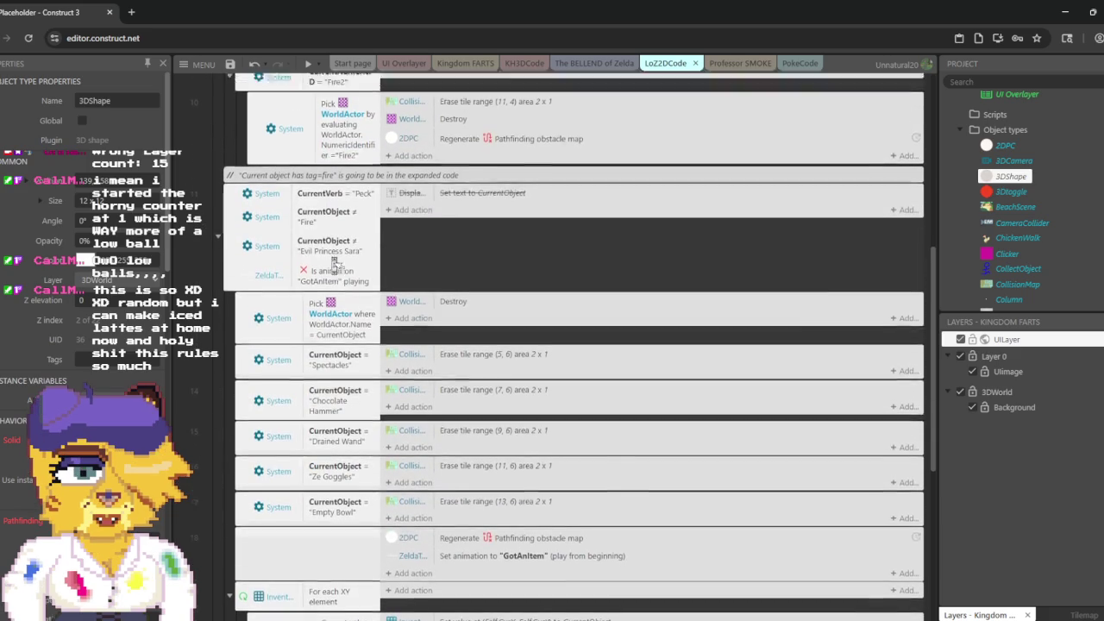
scroll(331, 255, up, 4)
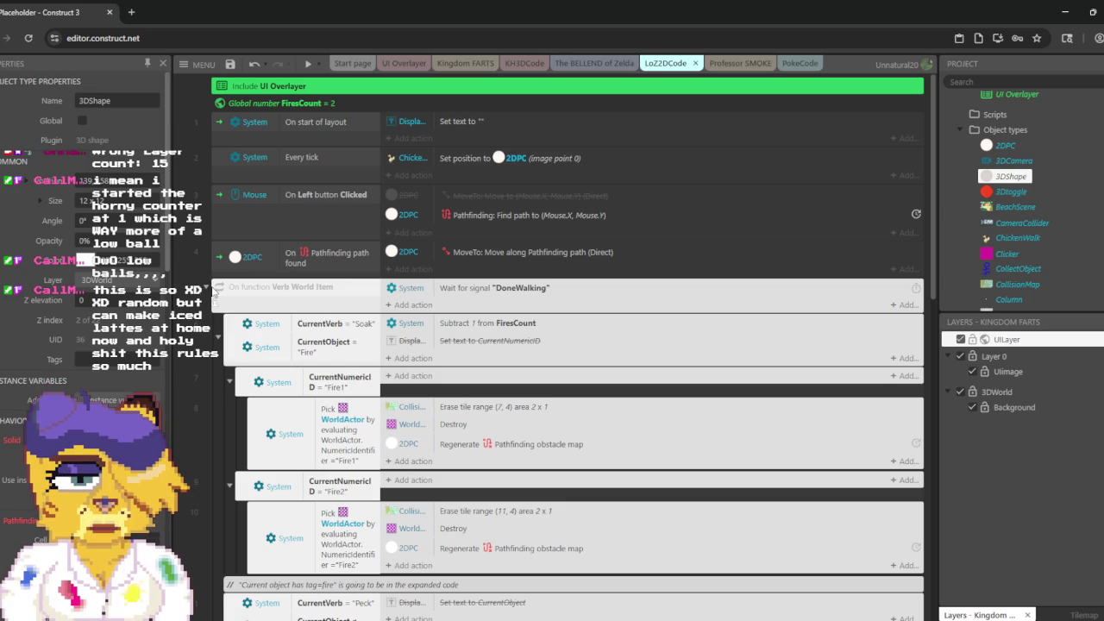
click(215, 291)
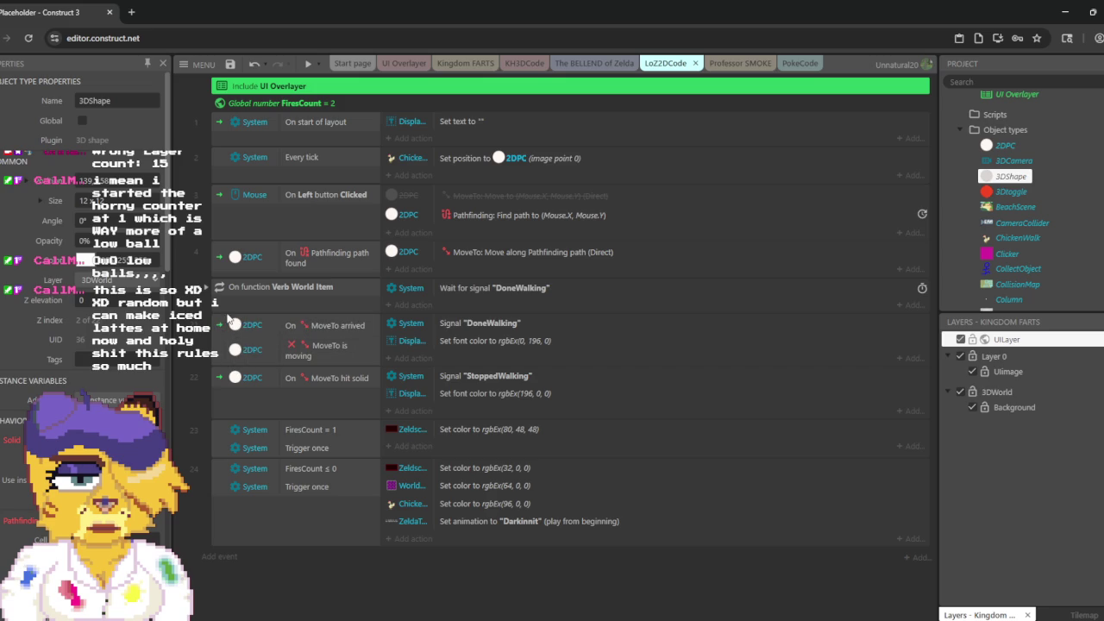
Step: Scroll the KH3DCode events, then open Kingdom FARTS and the Professor SMOKE layout
click(528, 65)
scroll(541, 172, down, 3)
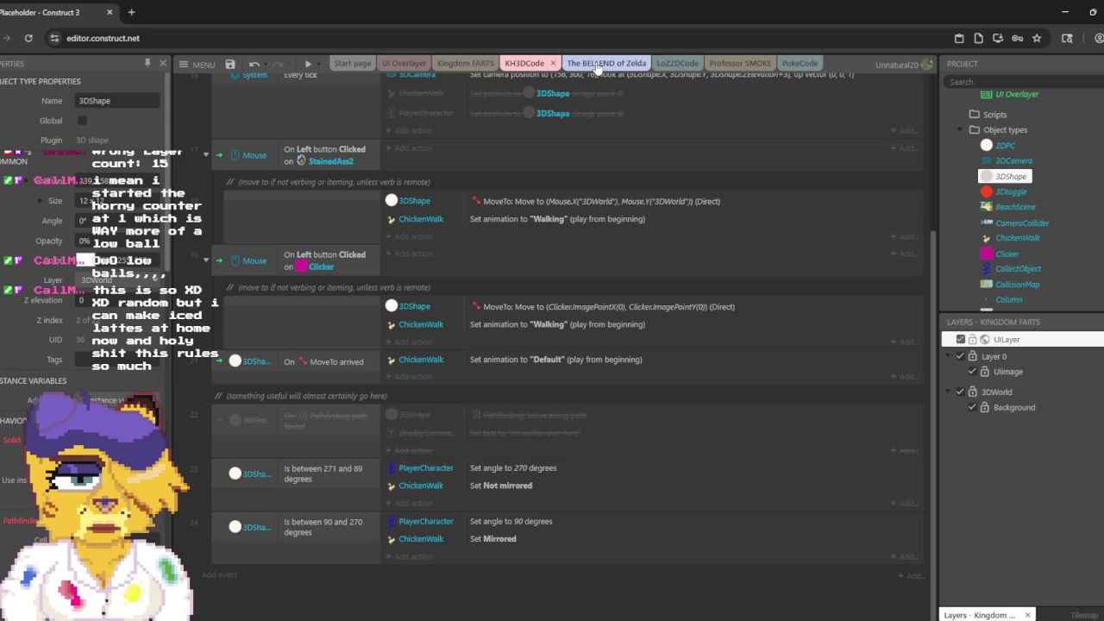
click(450, 67)
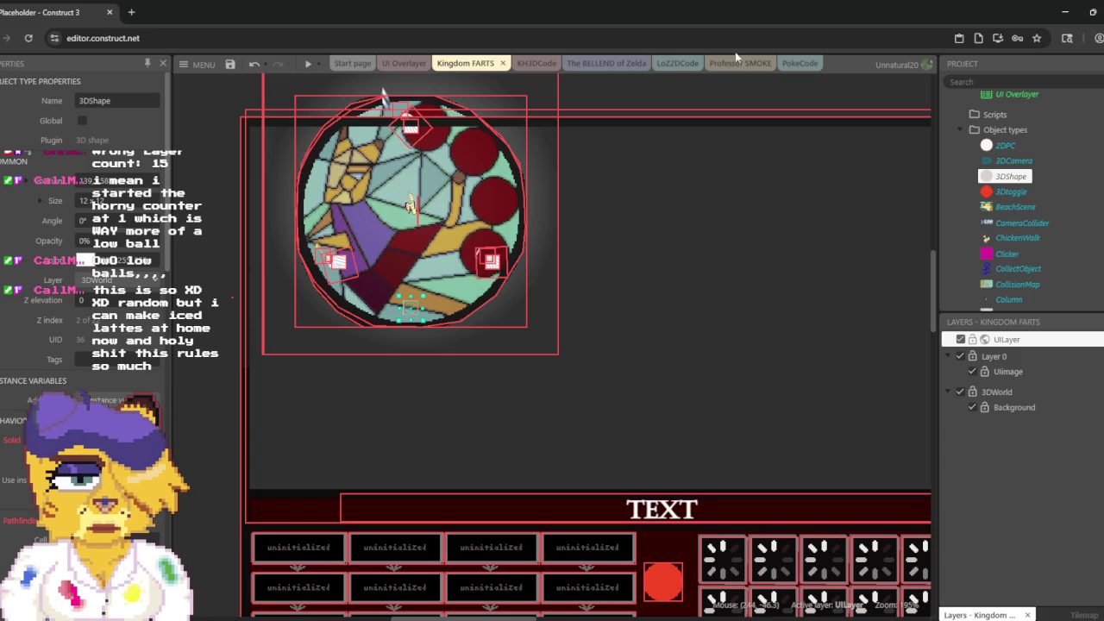
click(758, 67)
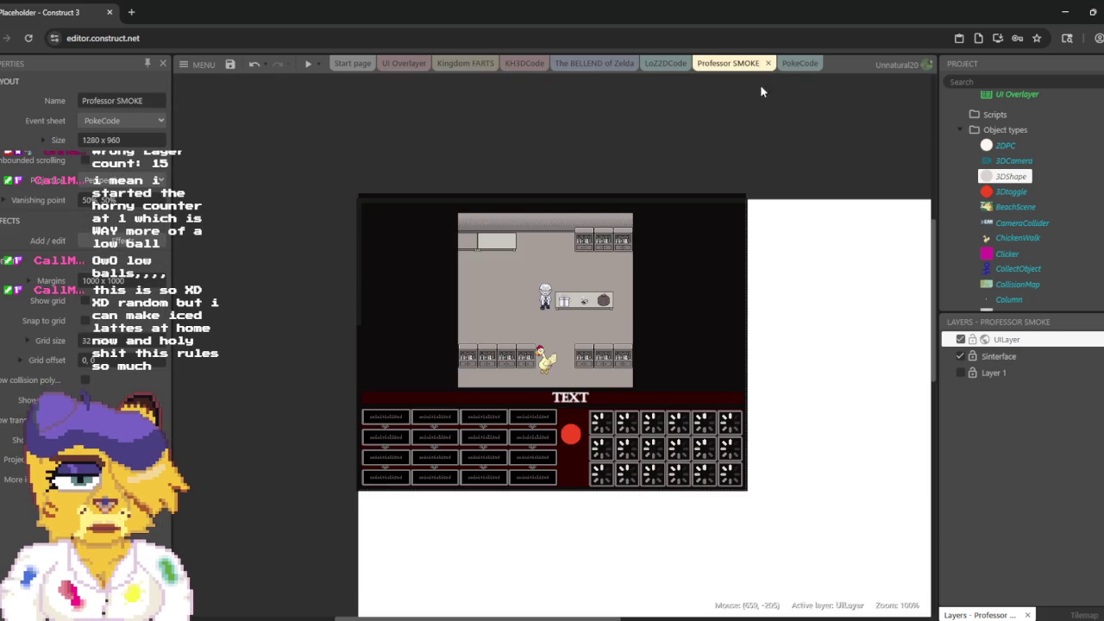
Step: Hide Layer 1, then preview the lab in the browser and choose the Peck verb
click(960, 376)
click(960, 374)
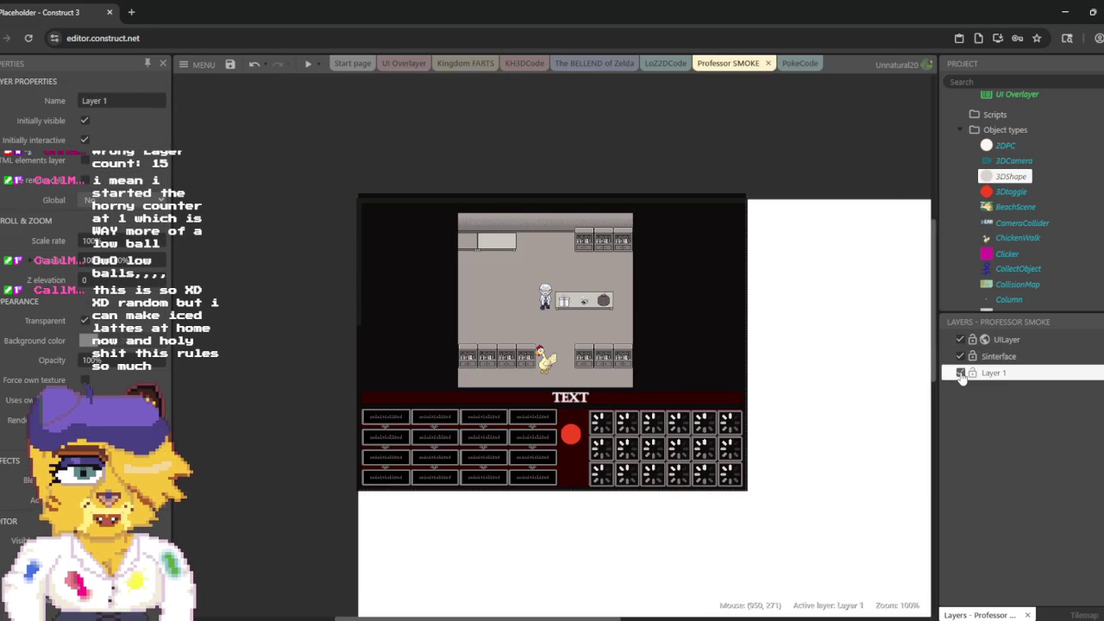
scroll(932, 376, up, 3)
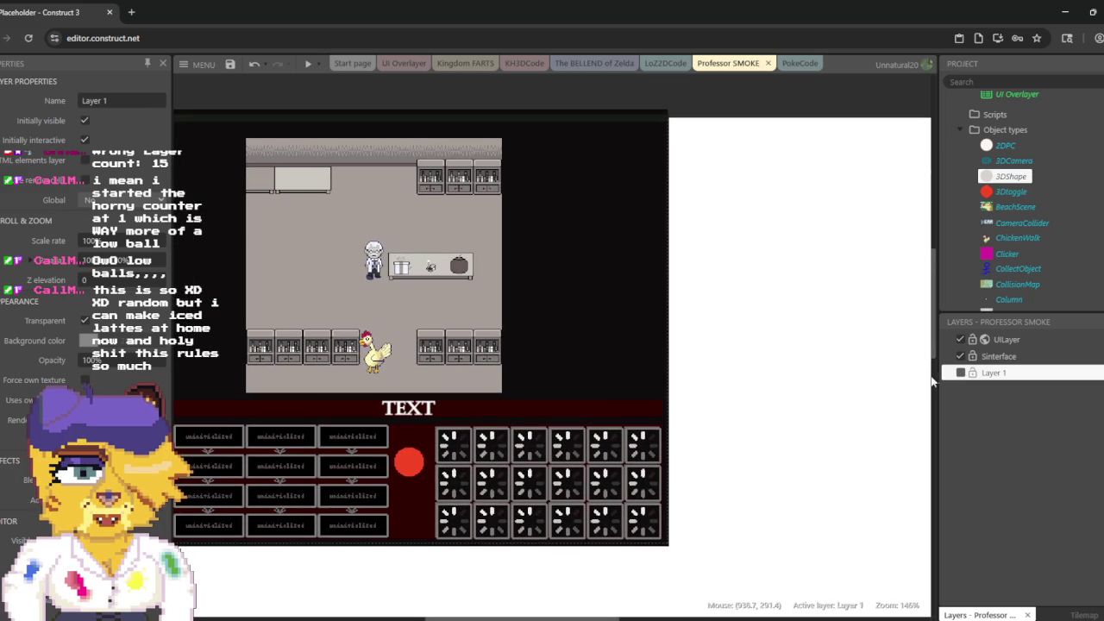
click(307, 64)
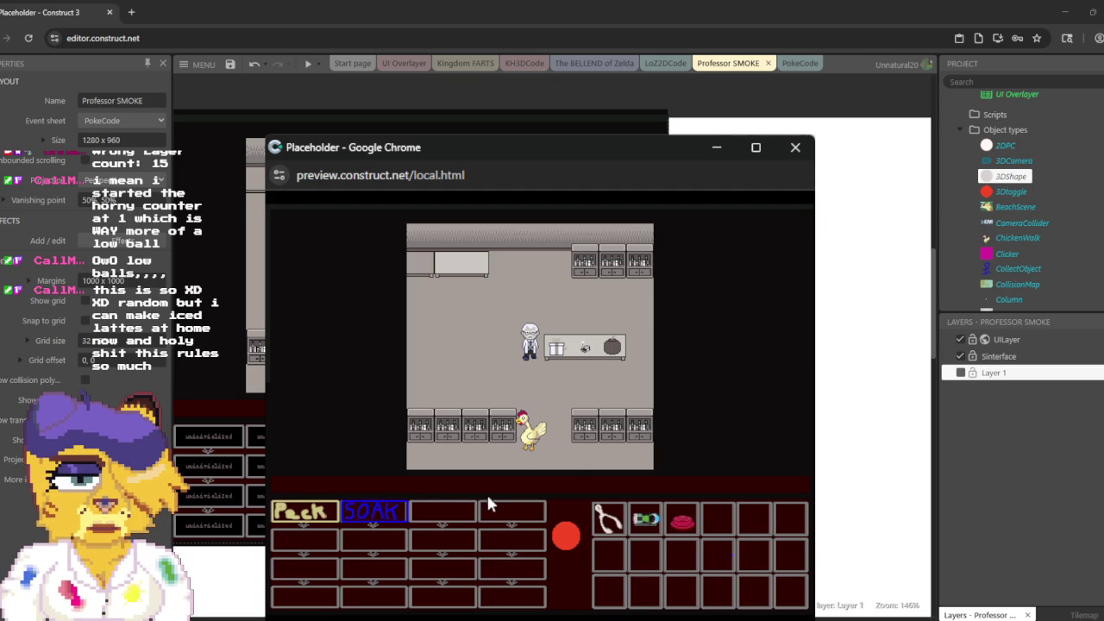
click(306, 526)
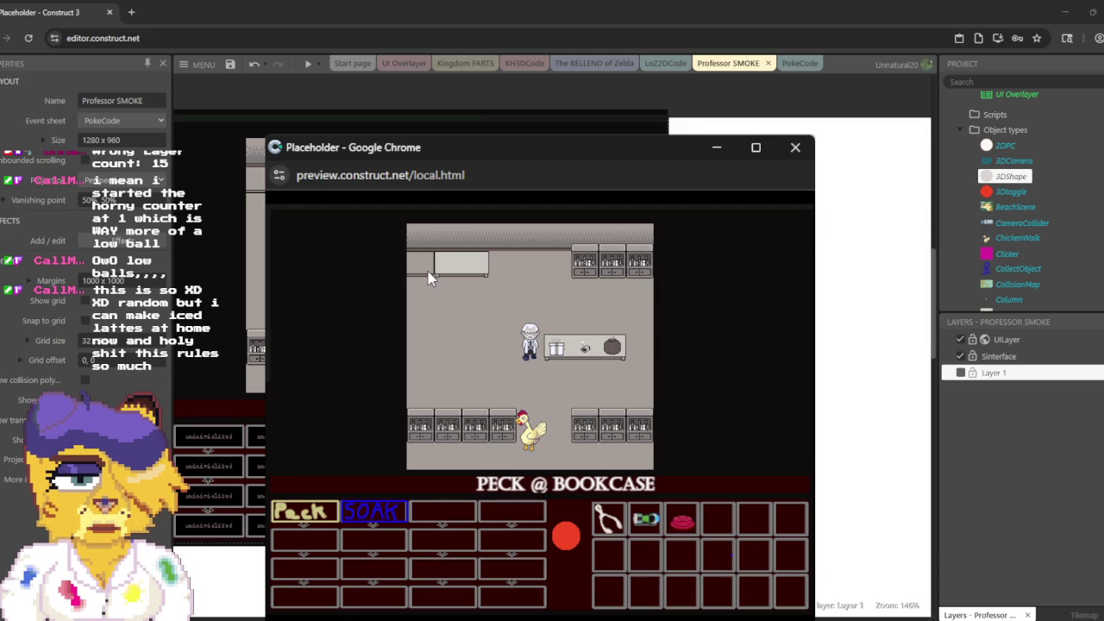
Step: Close the game preview to return to the Professor SMOKE layout
click(795, 149)
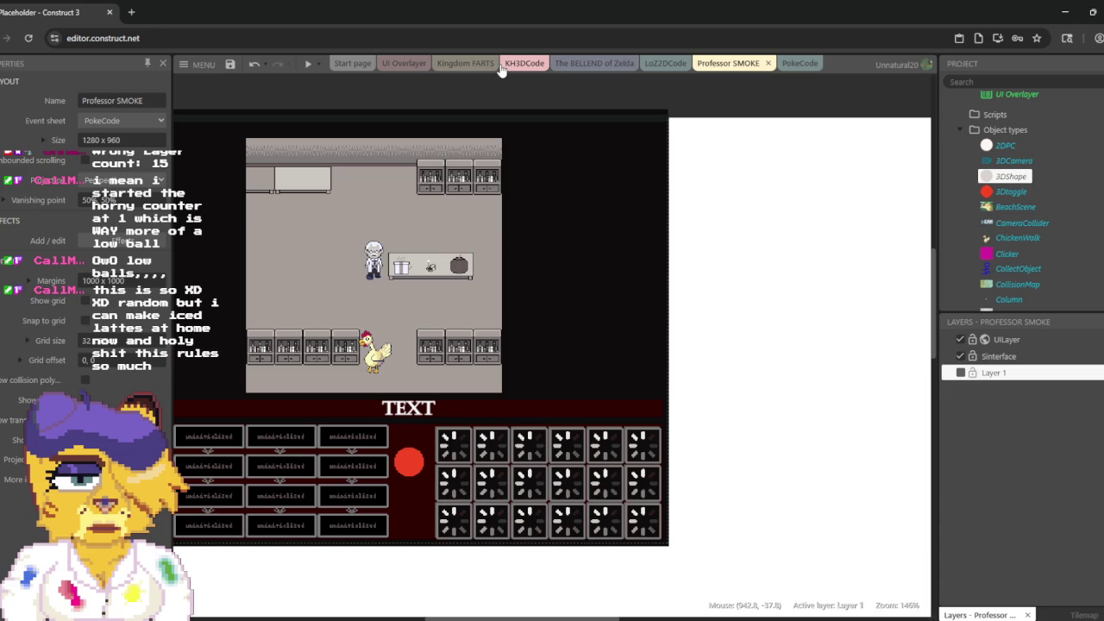
Step: Look over LoZ2DCode, then switch to PokeCode and select the FiresCount2 global variable
click(653, 66)
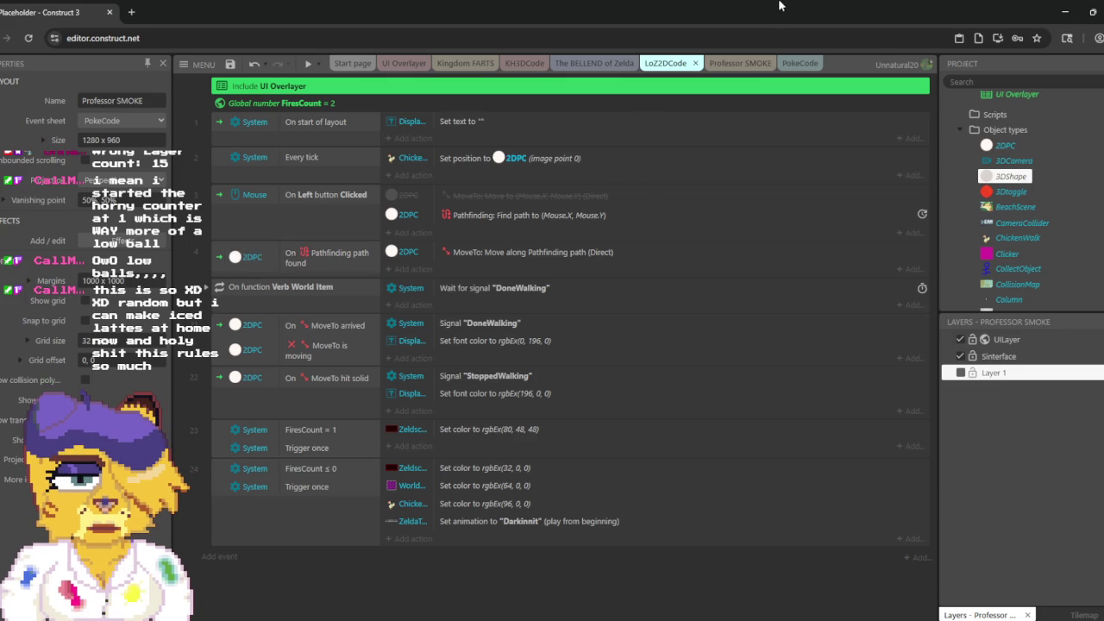
click(798, 65)
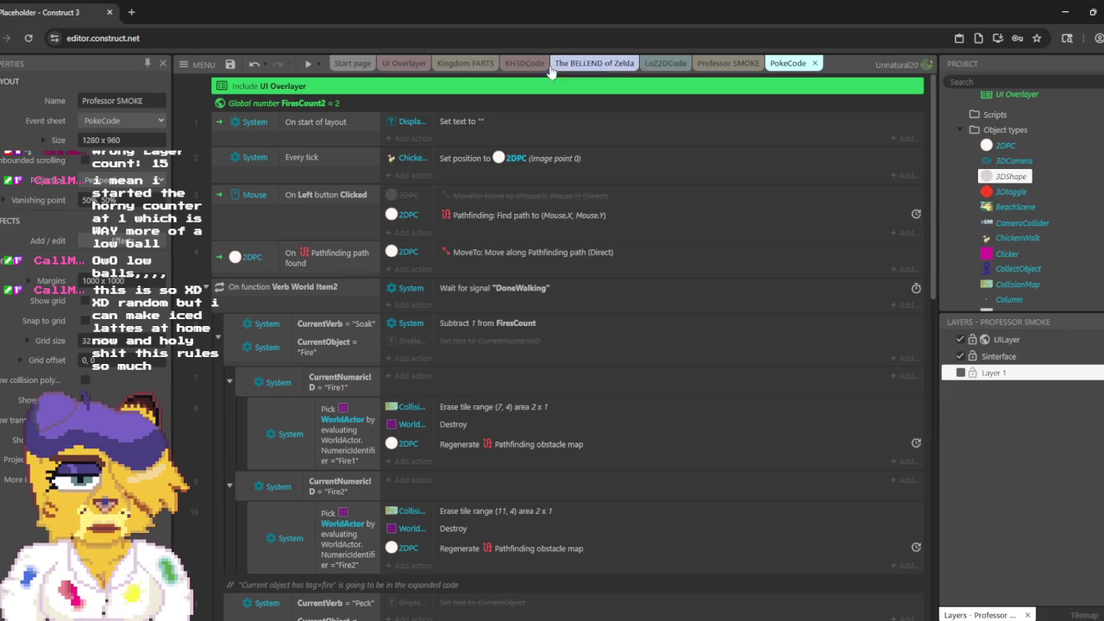
click(408, 101)
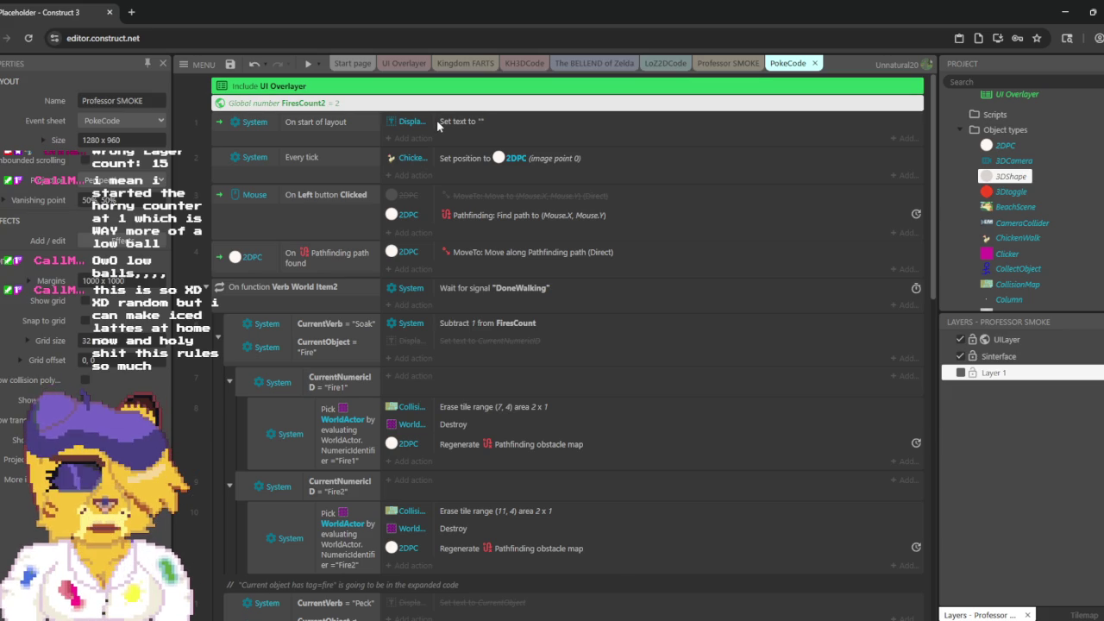
Step: Delete the FiresCount2 global and scroll down to the Verb World Item2 function
key(Delete)
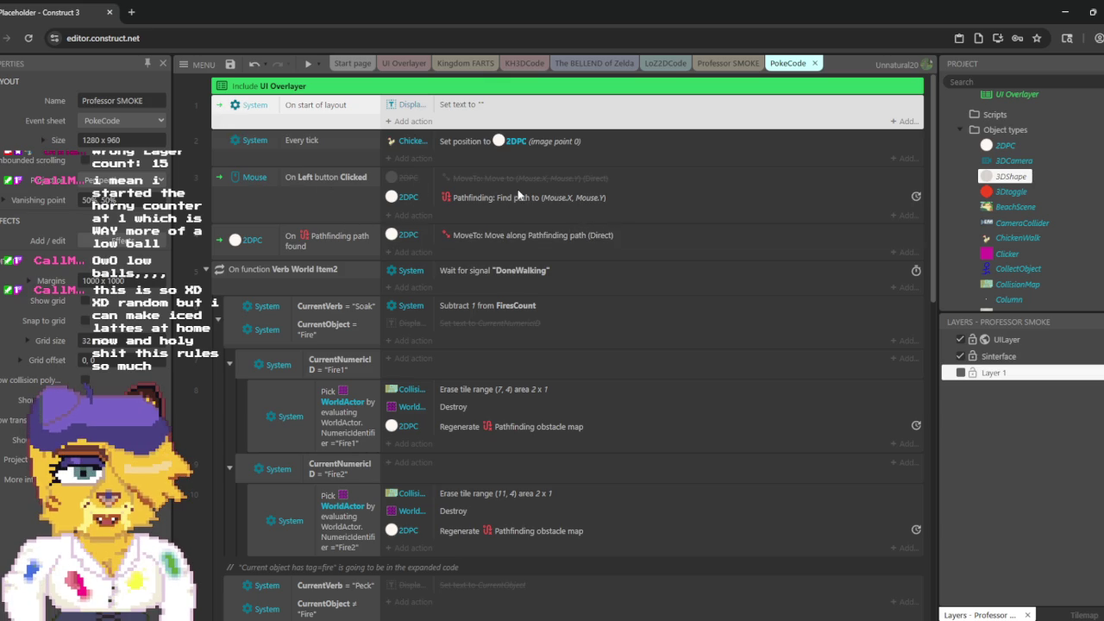
scroll(556, 217, down, 3)
scroll(556, 221, down, 1)
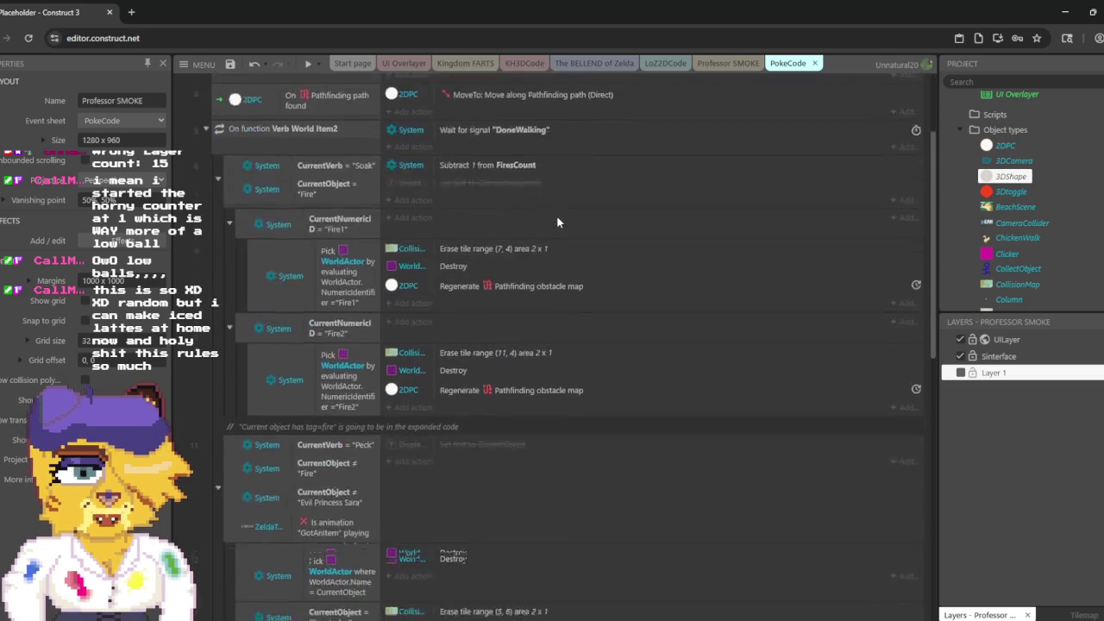
Step: Inspect CollisionMap's properties, then open the Verb World Item2 function settings in PokeCode
click(727, 64)
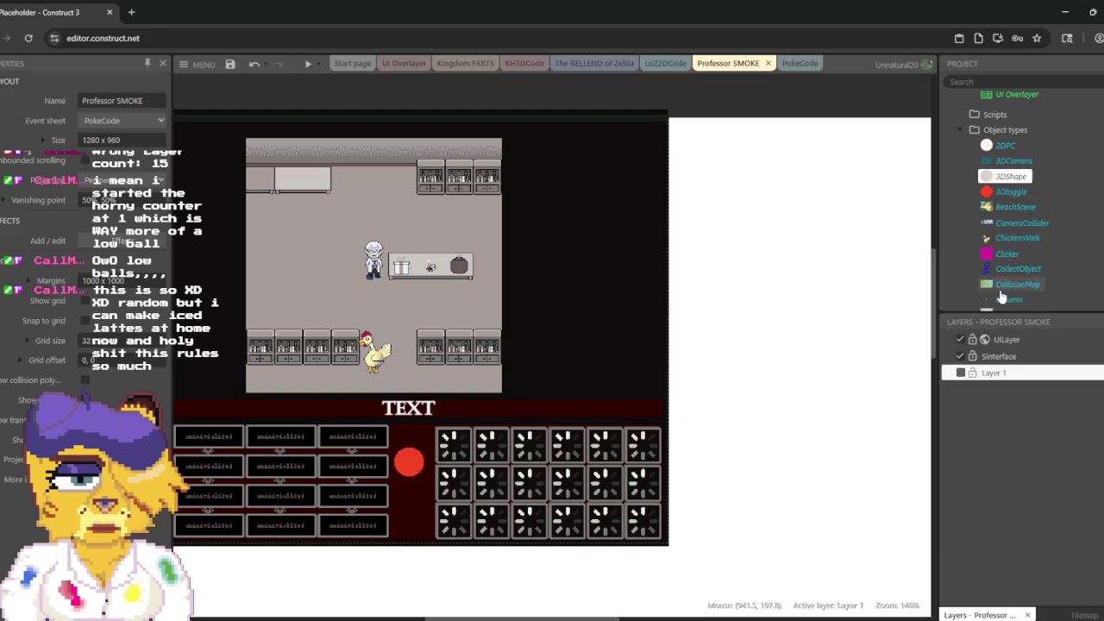
click(1006, 287)
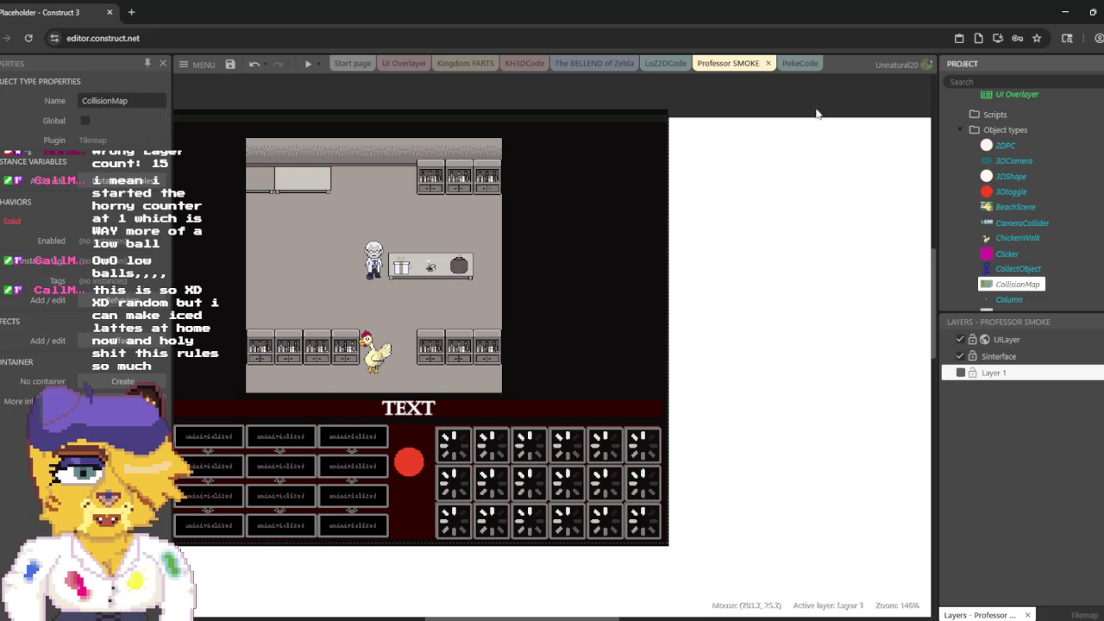
click(801, 64)
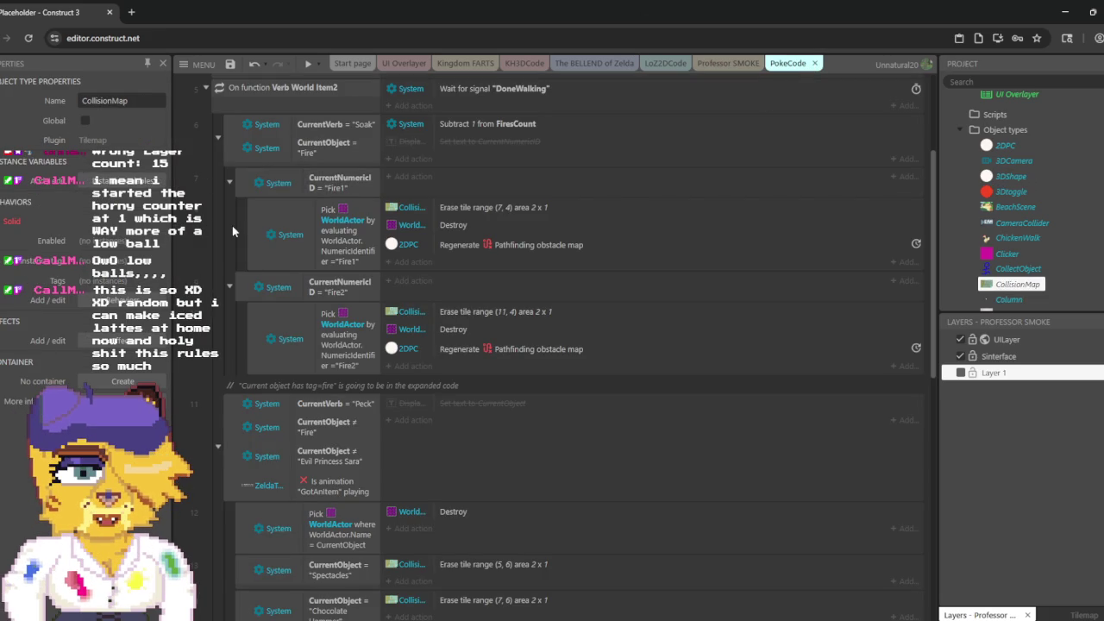
click(234, 126)
double_click(343, 89)
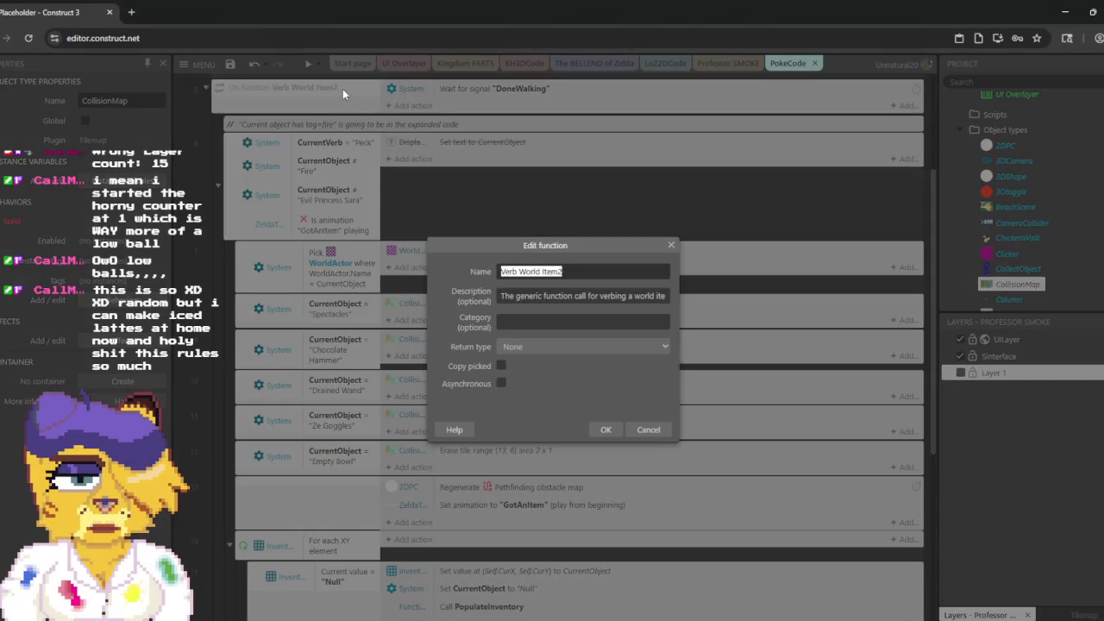
click(602, 273)
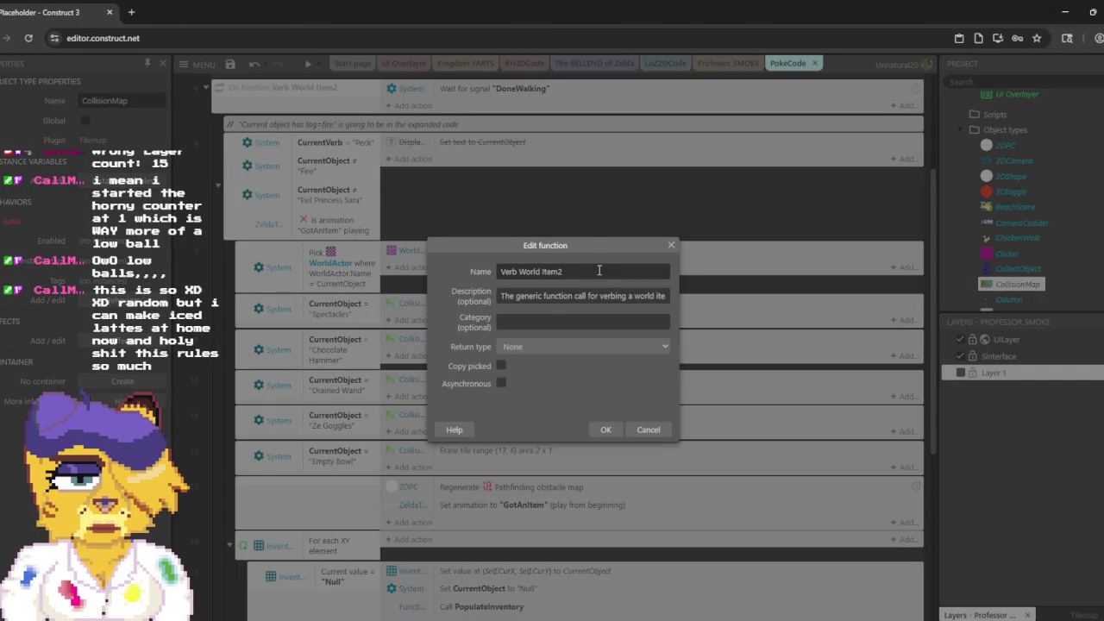
key(BackSpace)
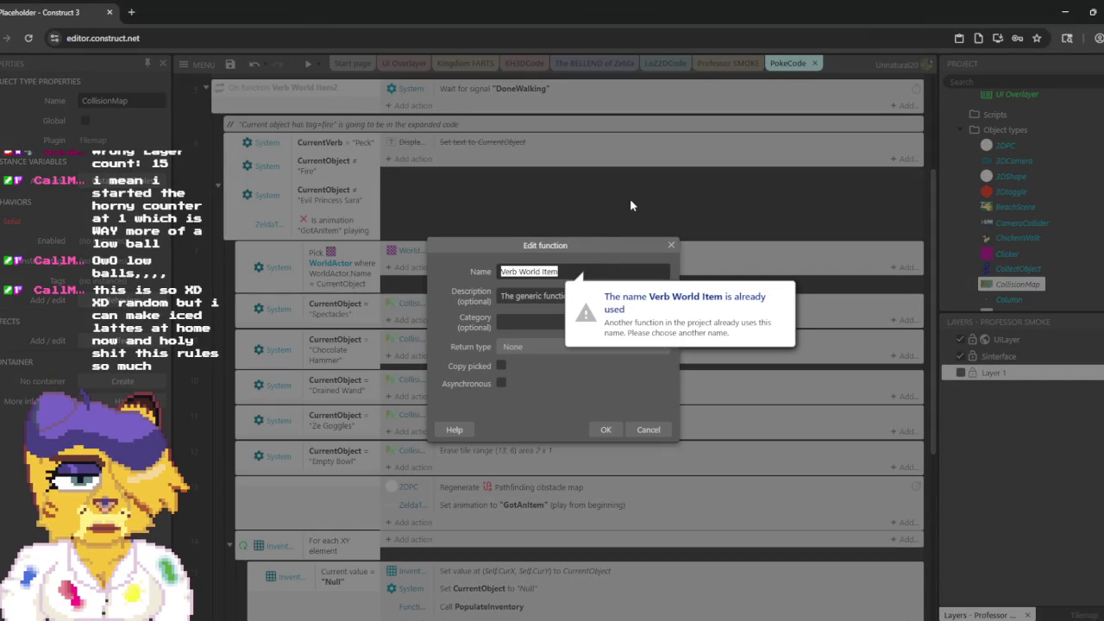
key(Escape)
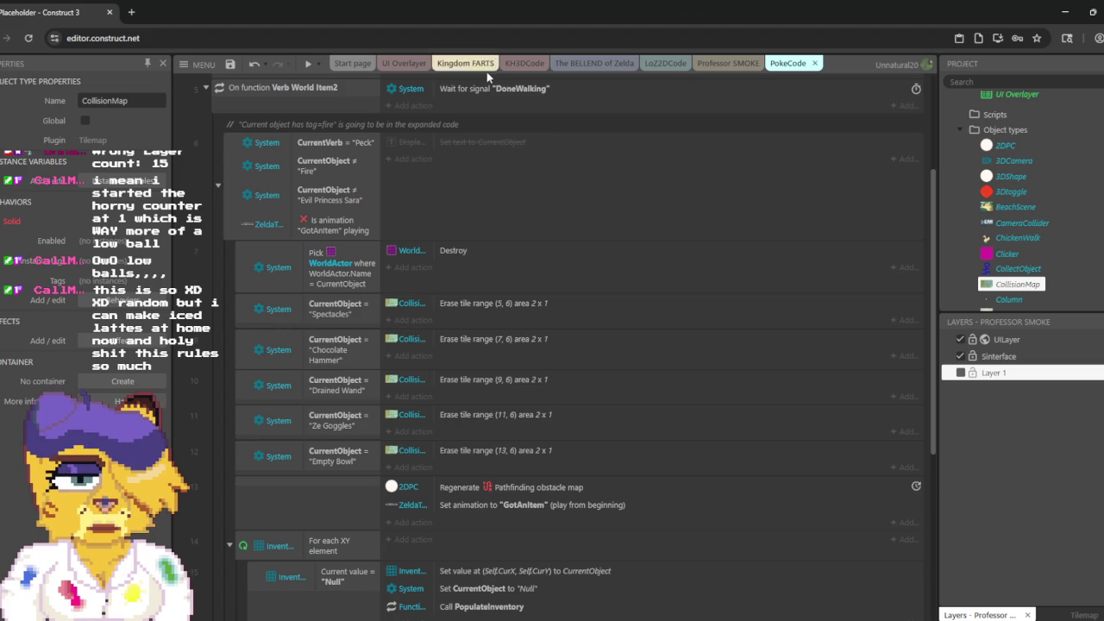
click(344, 92)
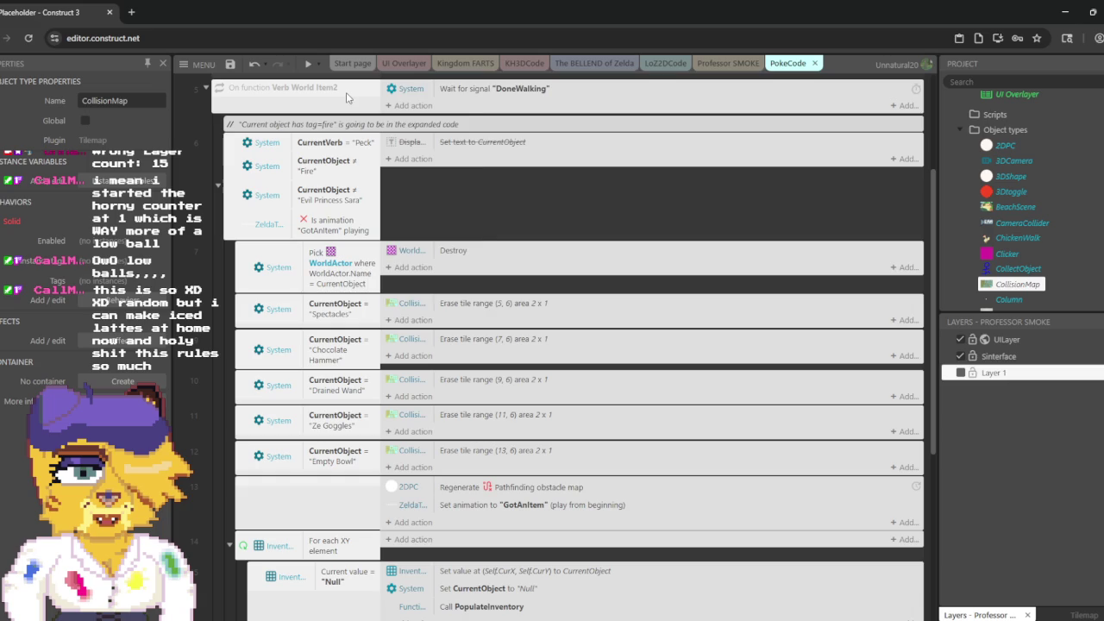
Step: Delete the Verb World Item2 function, expand LoZ2DCode's Soak event, and make Sinterface the active layer
right_click(346, 94)
click(440, 276)
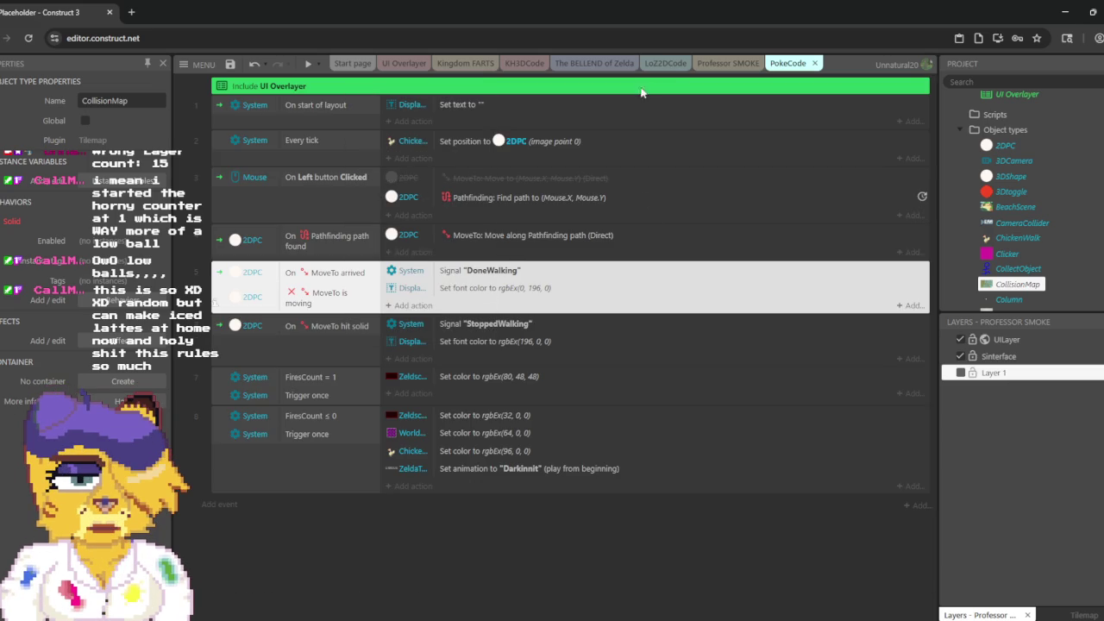
click(666, 63)
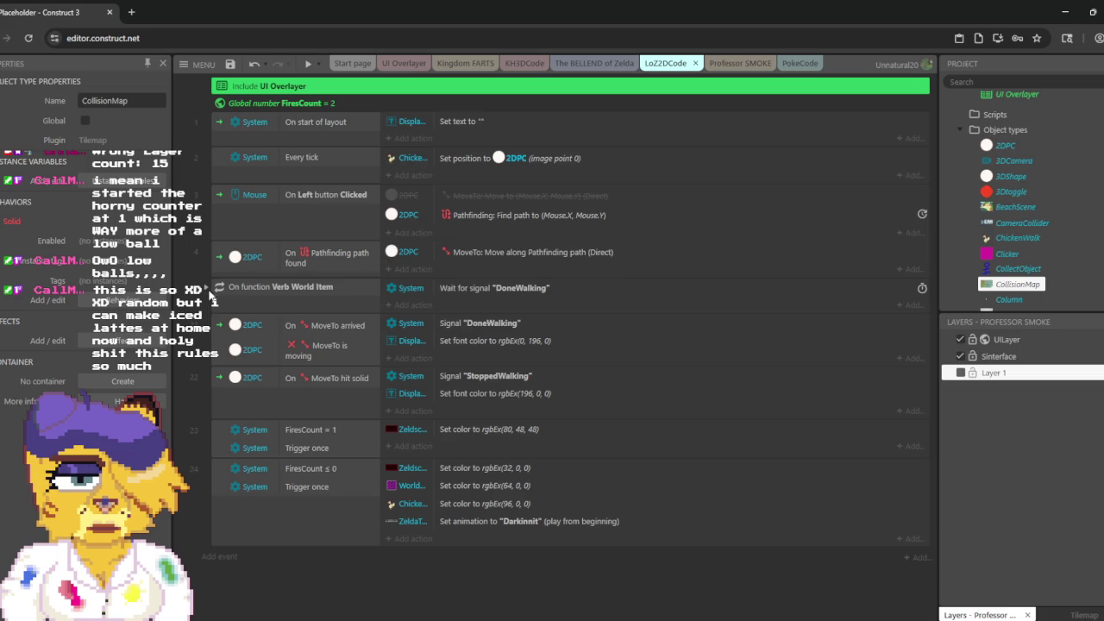
click(217, 337)
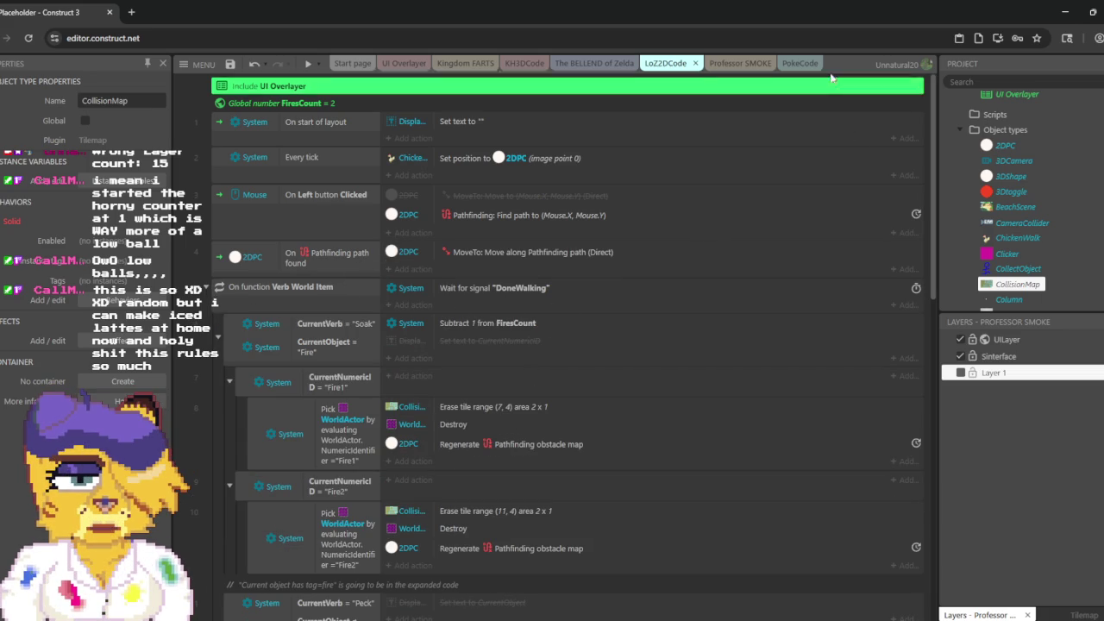
click(739, 64)
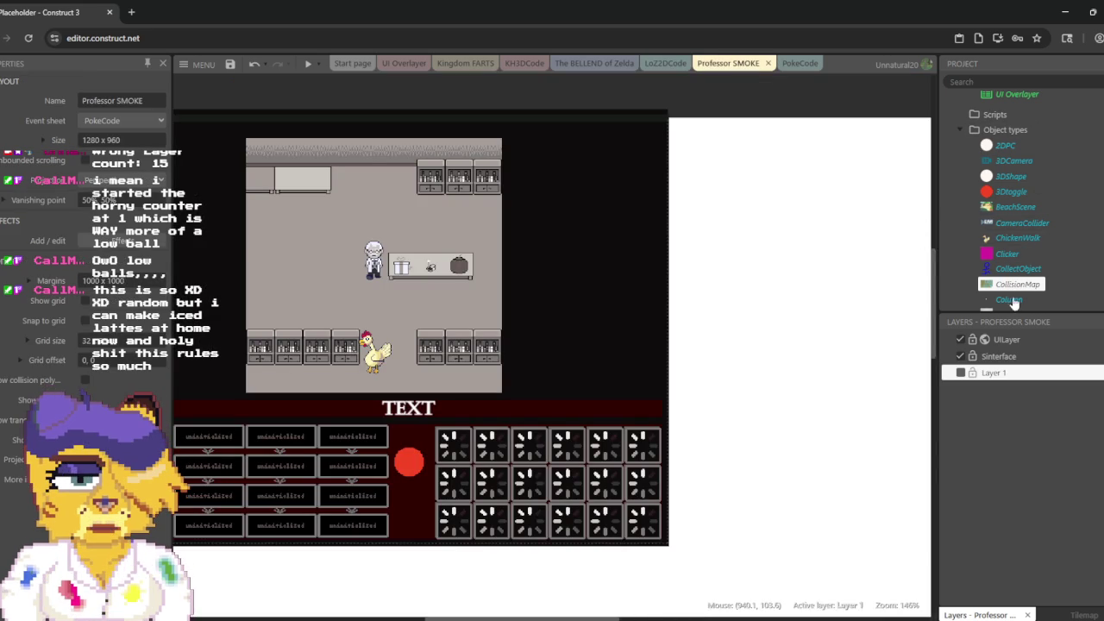
click(1009, 356)
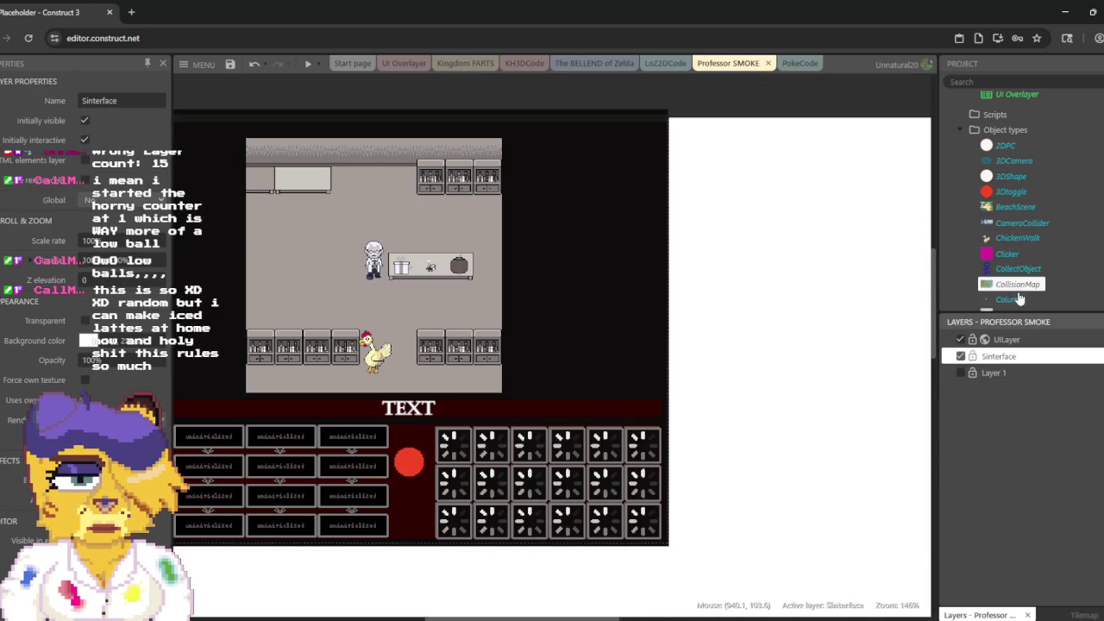
Step: Drop a CollisionMap instance into the layout and set its position to 0, 0
mouse_move(1018, 285)
mouse_down()
mouse_move(725, 263)
mouse_move(336, 259)
mouse_move(121, 272)
mouse_move(62, 314)
mouse_move(270, 313)
mouse_move(314, 298)
mouse_move(832, 336)
mouse_move(721, 281)
mouse_up()
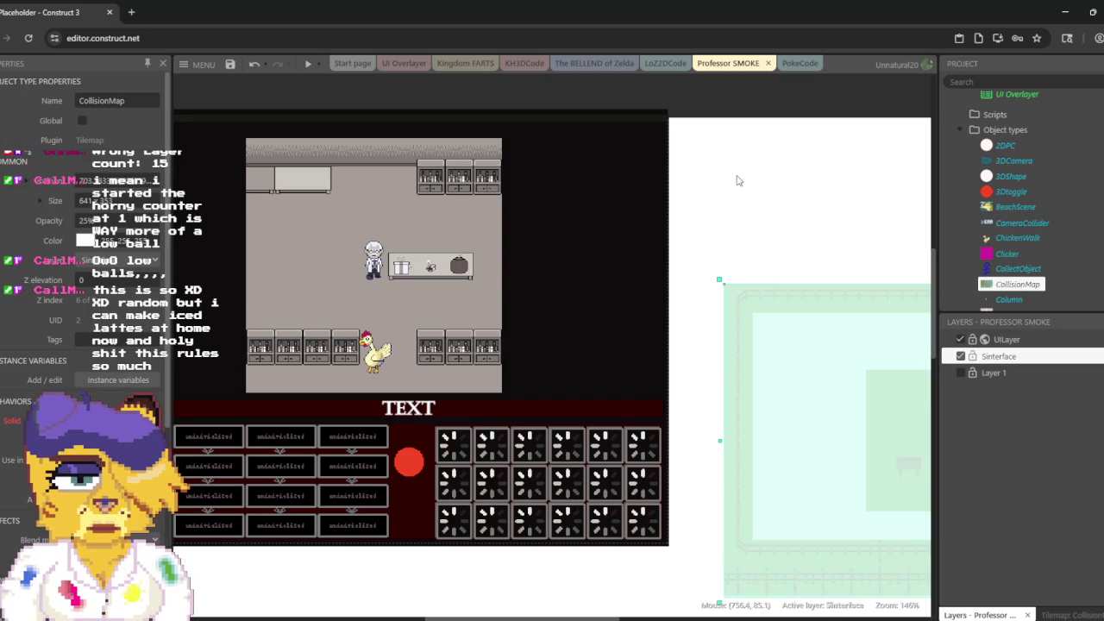
mouse_move(713, 195)
mouse_down()
mouse_move(791, 192)
mouse_move(854, 224)
mouse_move(860, 276)
mouse_up()
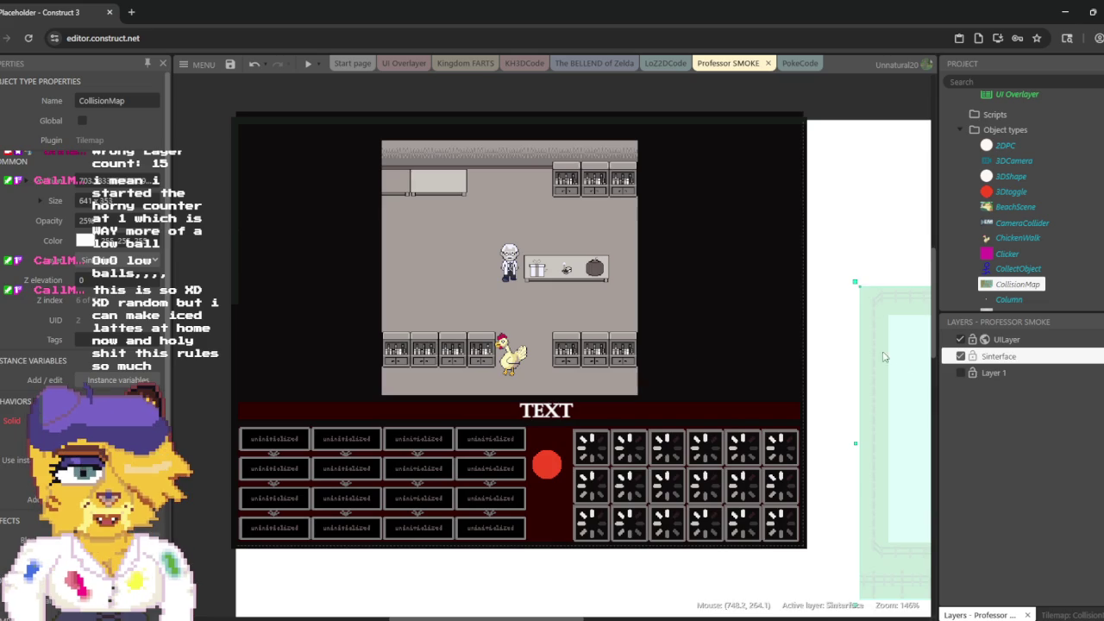
click(116, 181)
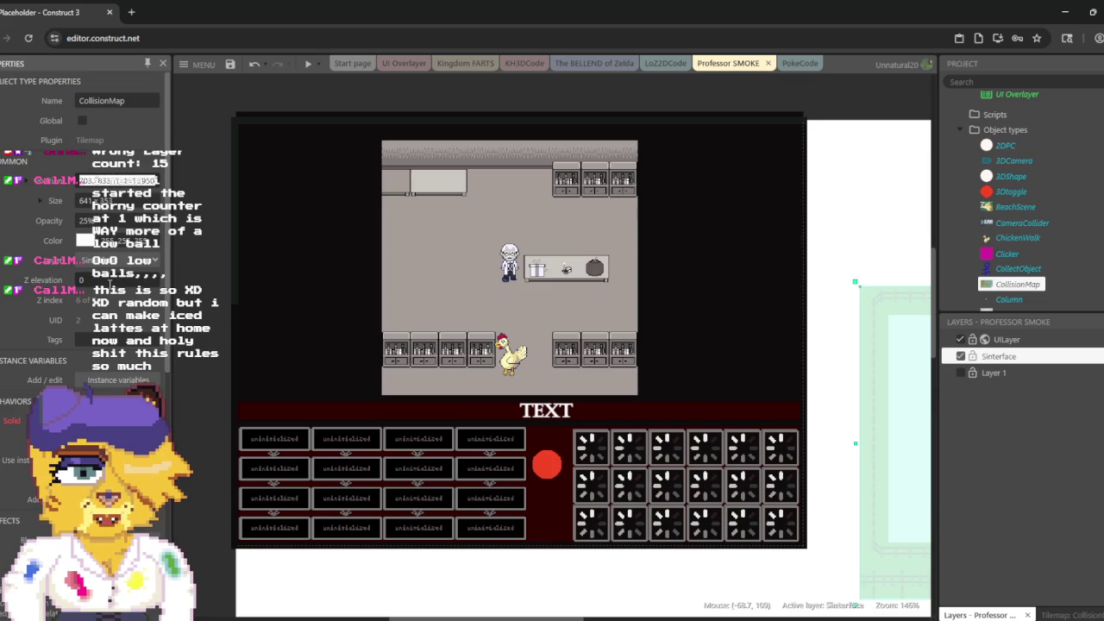
text(0, 0)
key(Return)
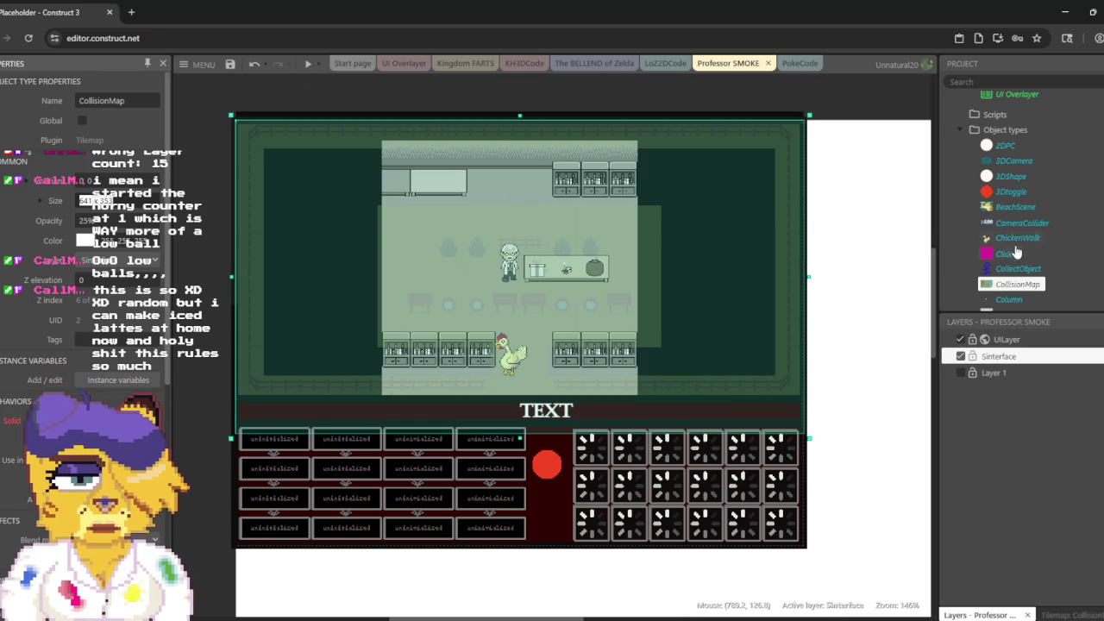
Step: Glance at The BELLEND of Zelda layout, then return, deselect, and bring up the tilemap tools
click(594, 65)
click(743, 77)
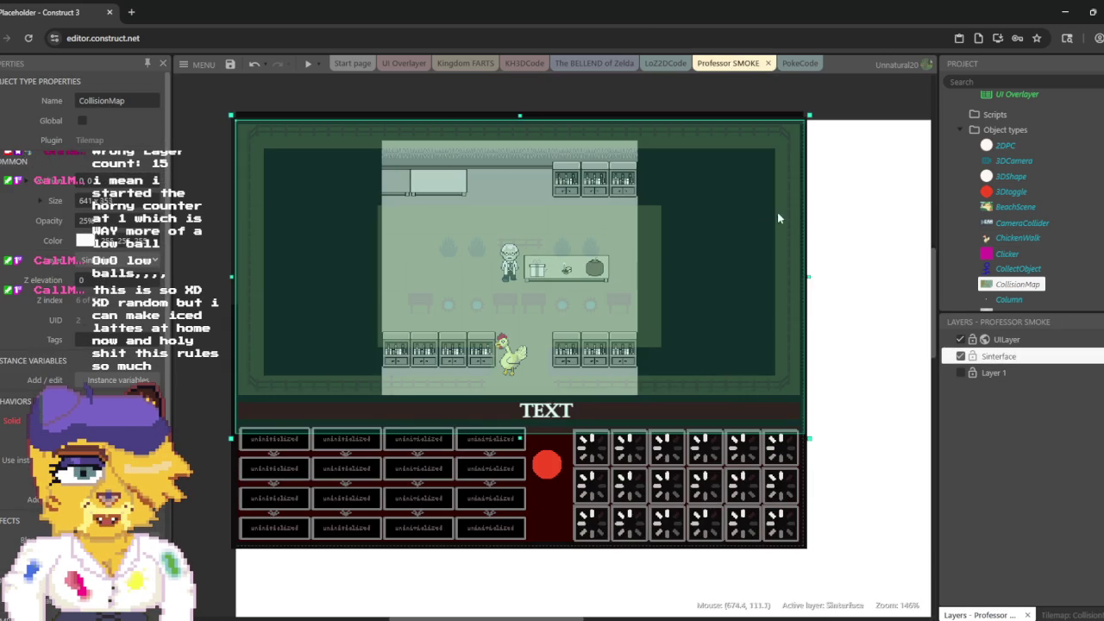
click(883, 185)
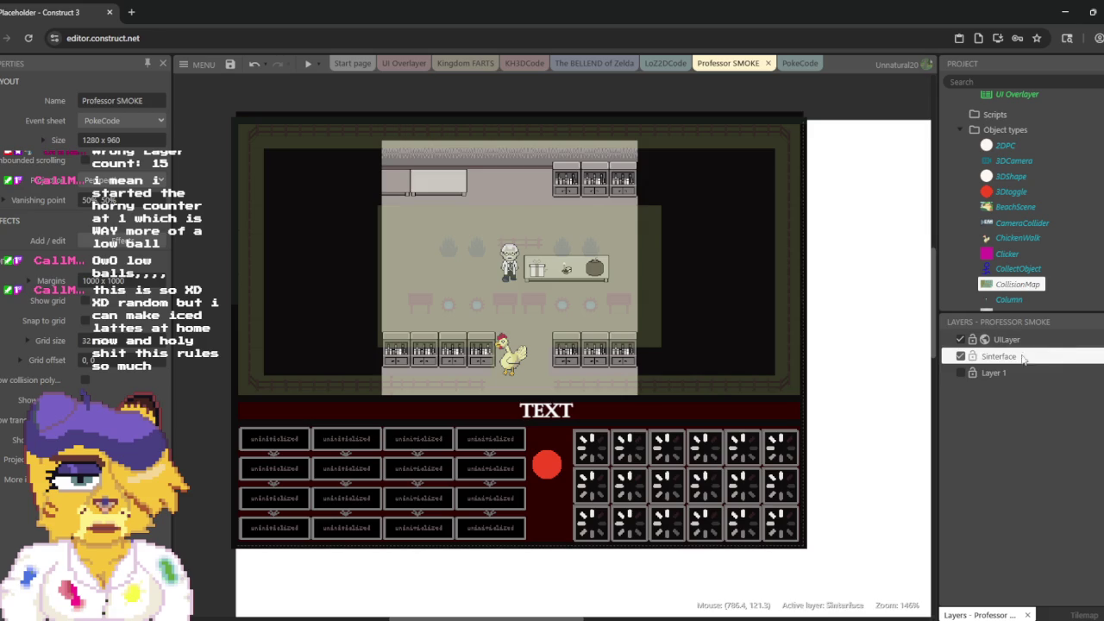
click(1078, 615)
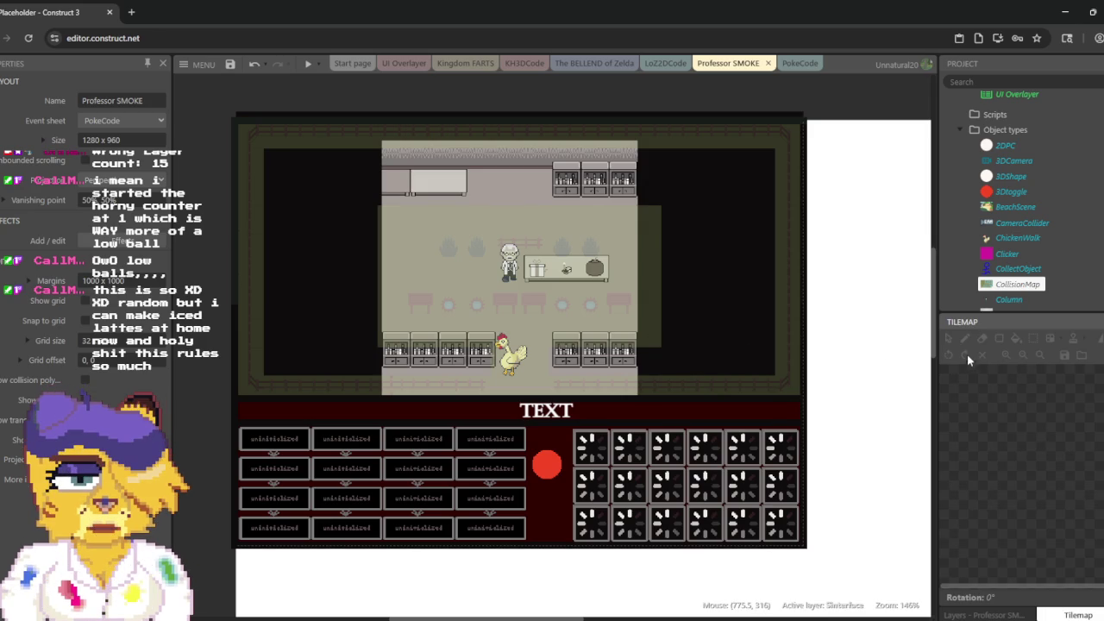
Step: Erase stray CollisionMap tiles around the table, professor, bench and the dark block right of the room
click(1005, 285)
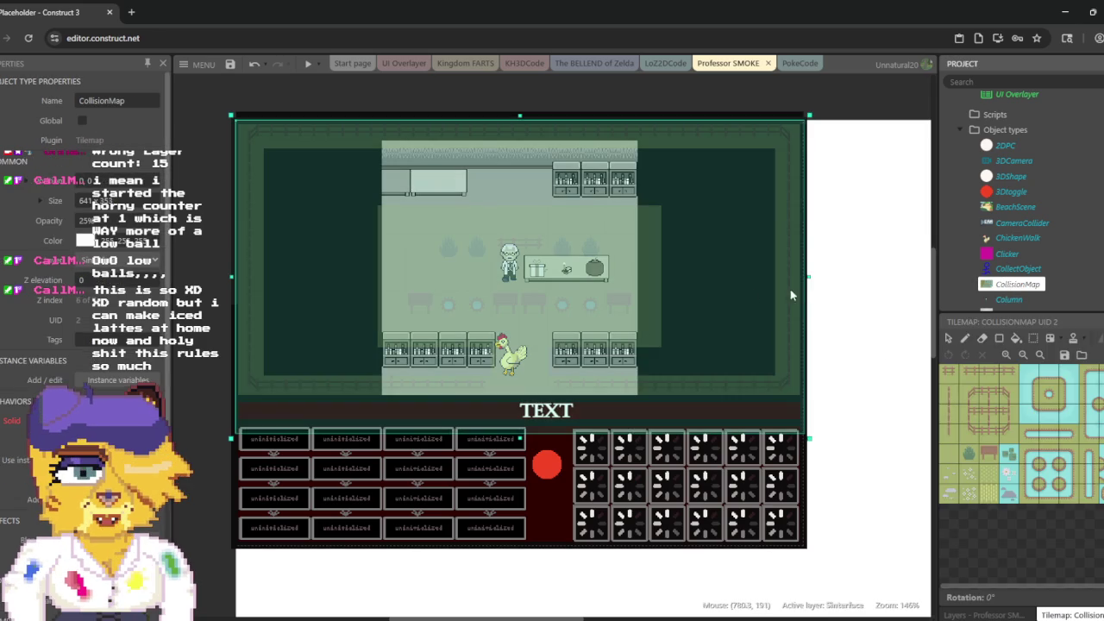
click(981, 339)
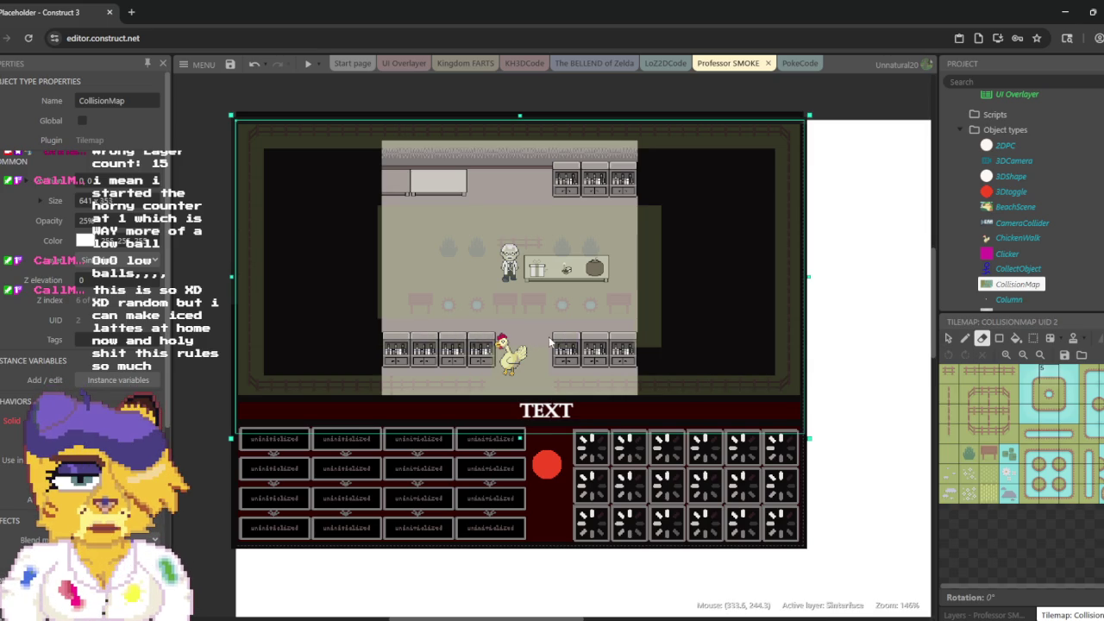
click(649, 304)
mouse_move(441, 301)
mouse_down()
mouse_move(383, 294)
mouse_move(404, 256)
mouse_up()
click(650, 240)
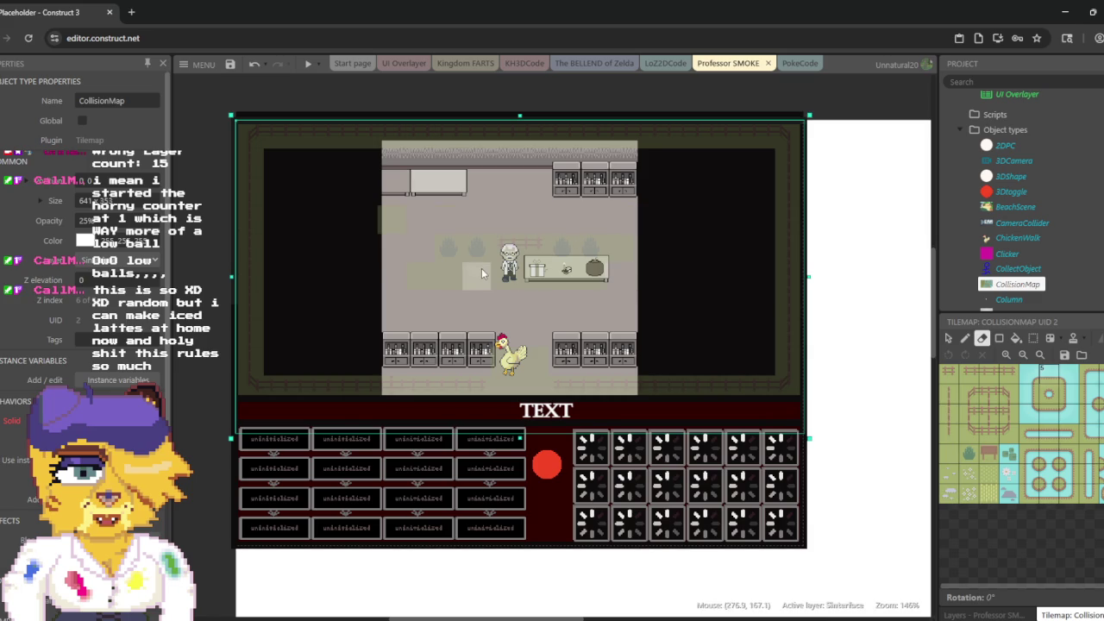
drag(457, 242, 469, 239)
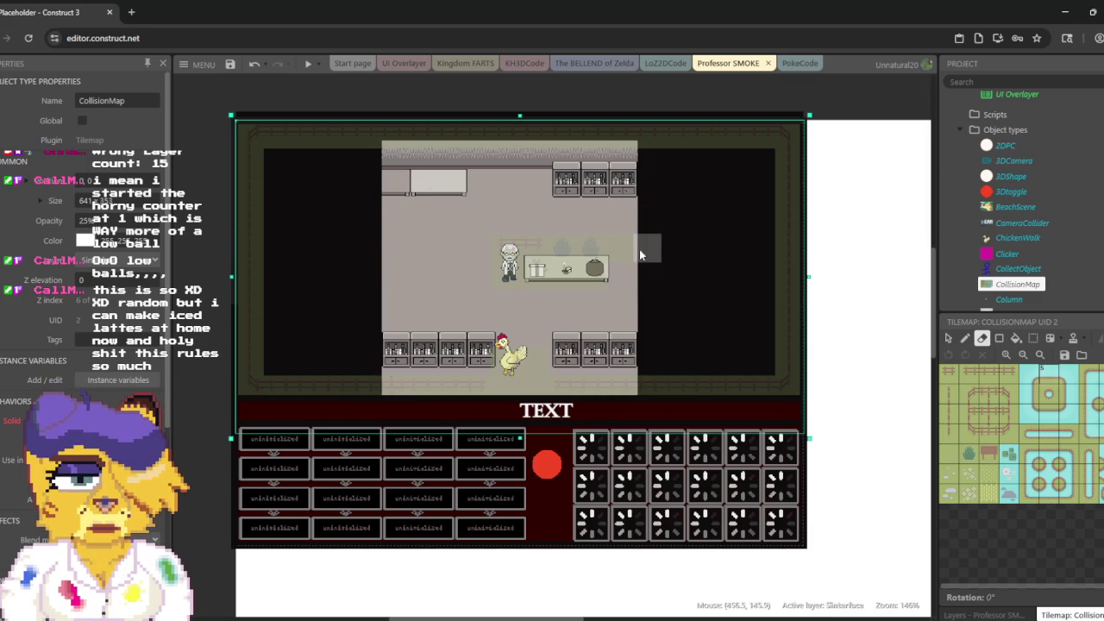
mouse_move(624, 254)
mouse_down()
mouse_move(594, 241)
mouse_move(513, 252)
mouse_up()
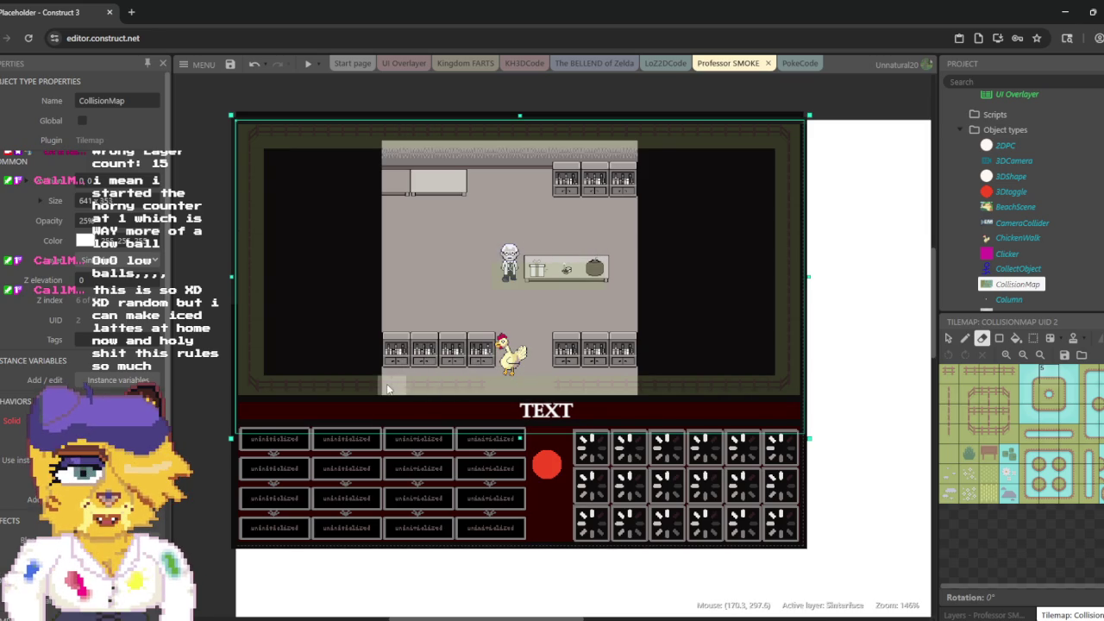
click(647, 385)
Step: Pick a wall tile and paint wall strips along the room's right and left sides
click(989, 414)
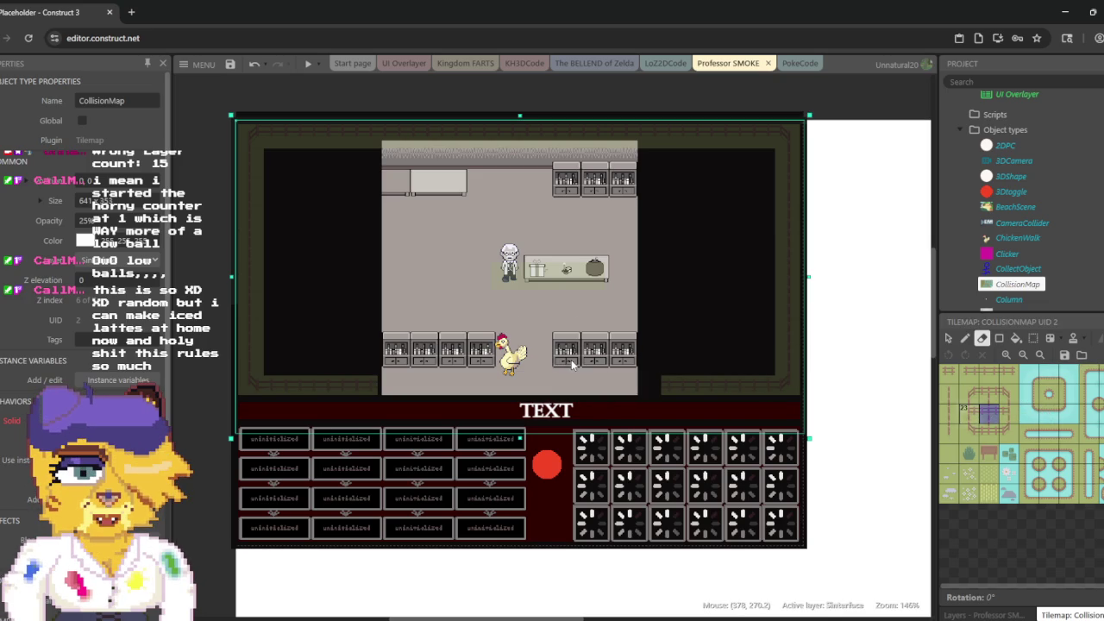
click(965, 338)
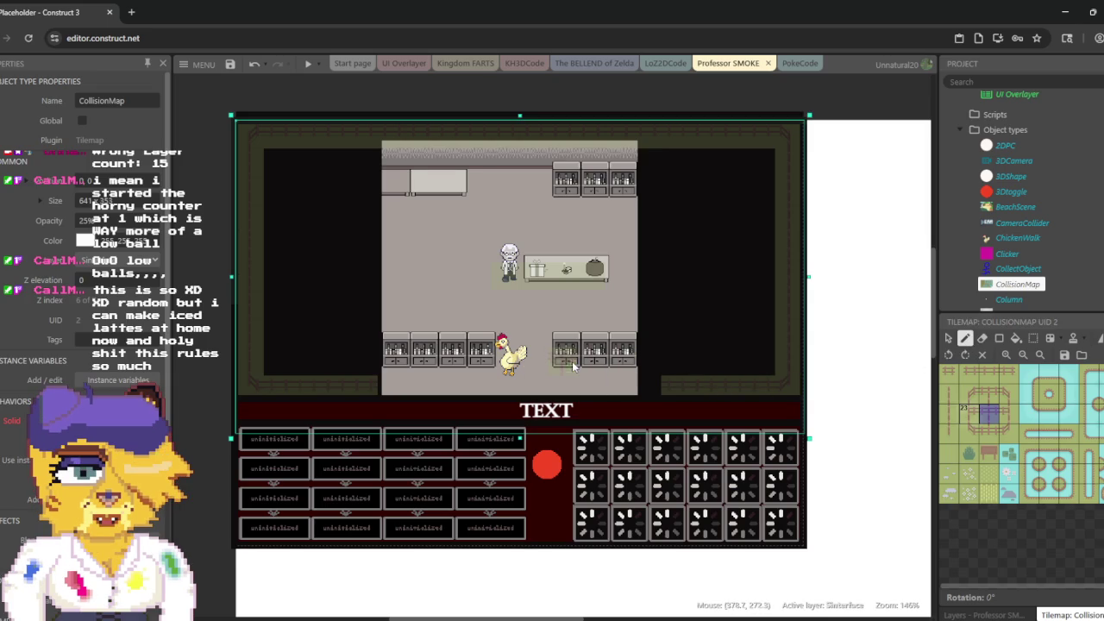
mouse_move(640, 372)
mouse_down()
mouse_move(658, 142)
mouse_move(649, 154)
mouse_up()
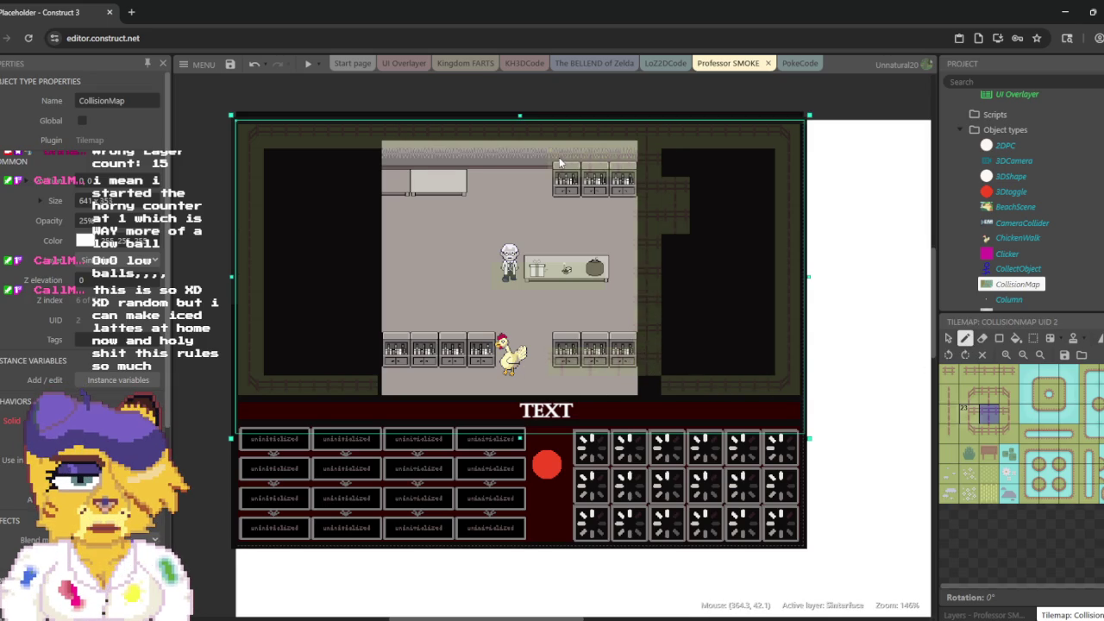
drag(377, 179, 358, 200)
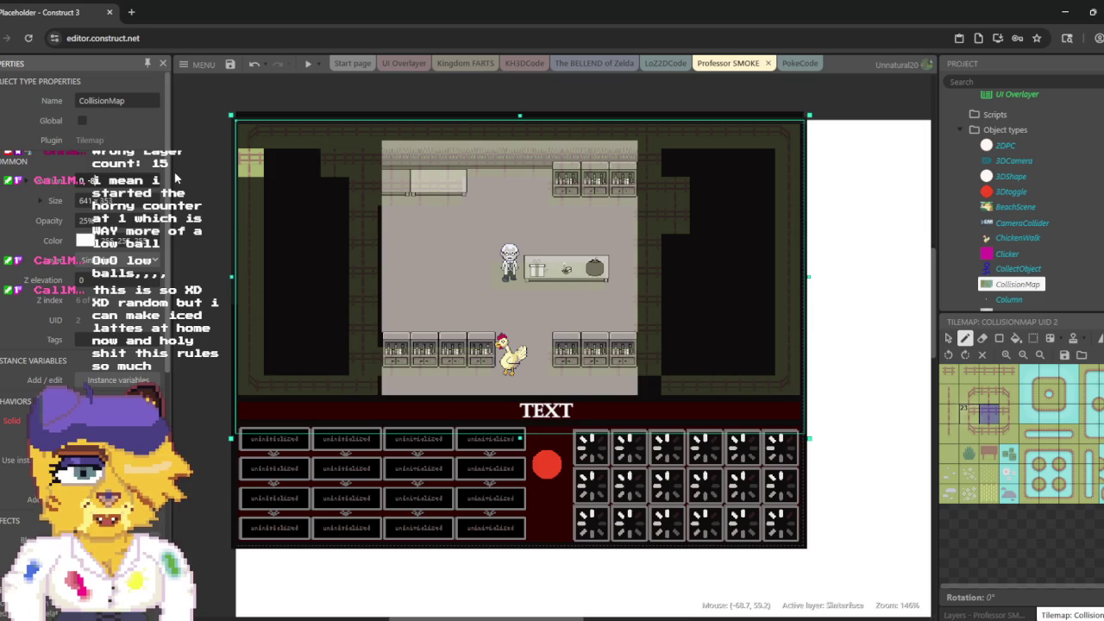
Step: Undo the last tile edit, then nudge and drag the CollisionMap off the chicken into wall alignment
key(ctrl+z)
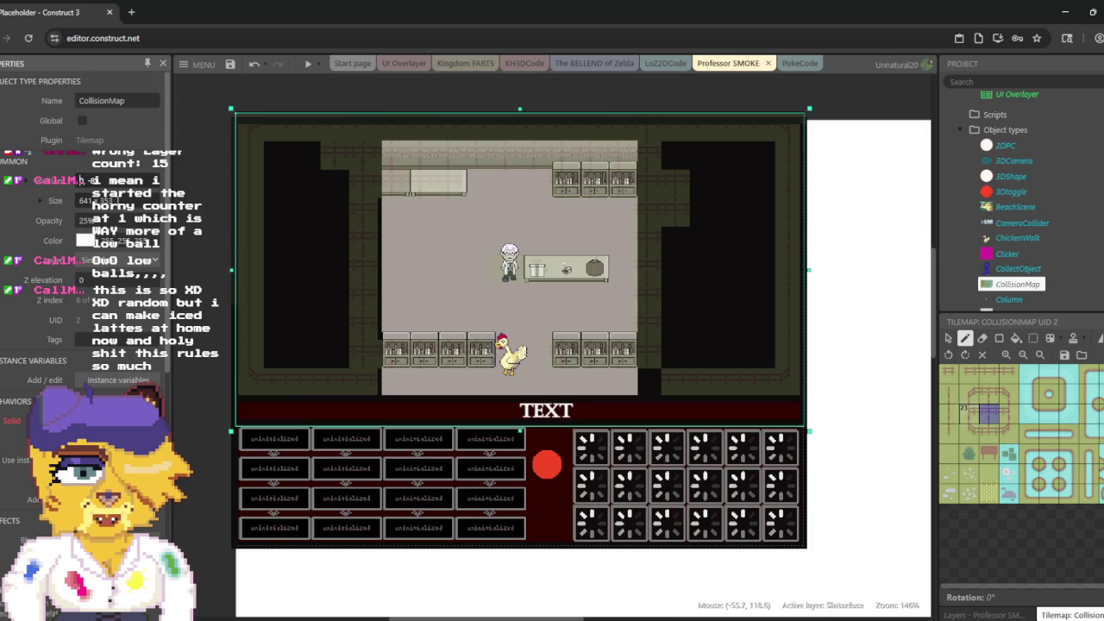
key(Tab)
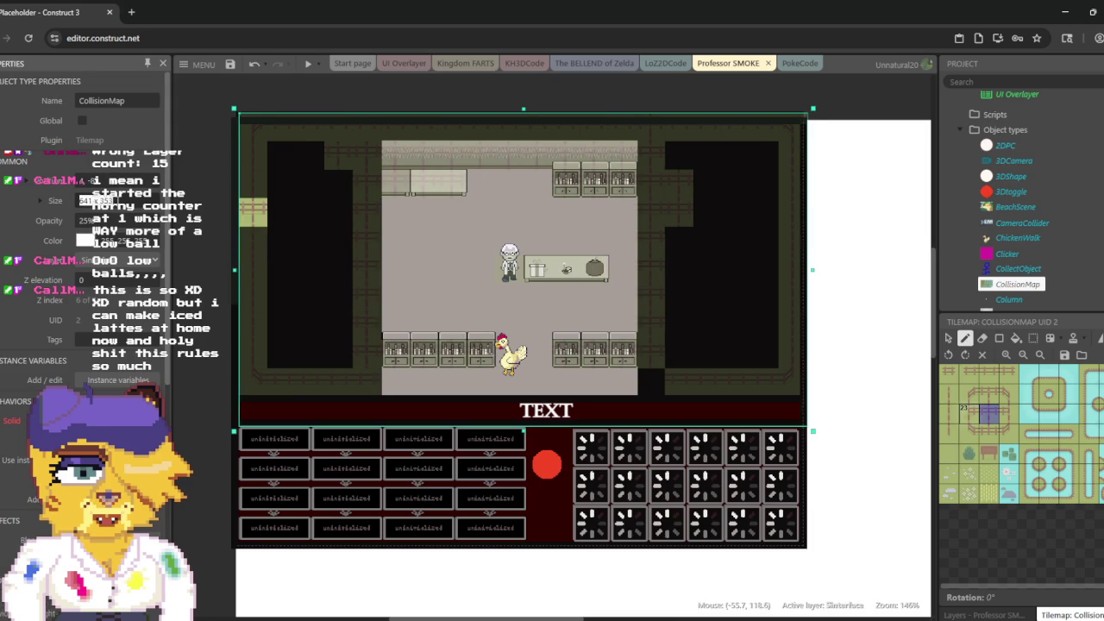
scroll(534, 384, up, 1)
scroll(535, 380, up, 5)
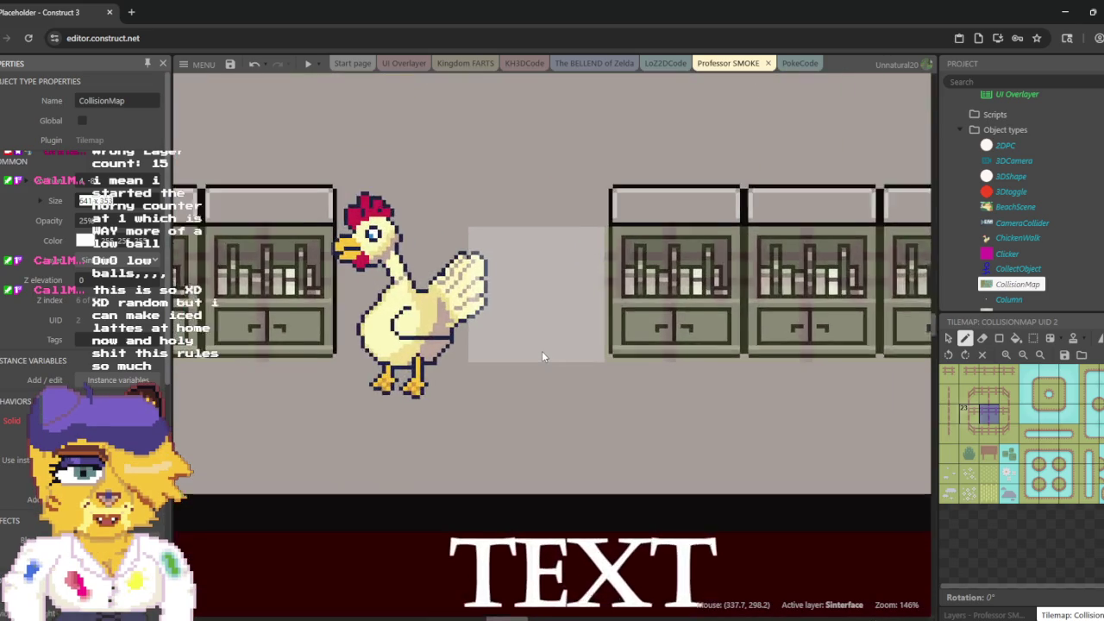
scroll(541, 354, up, 3)
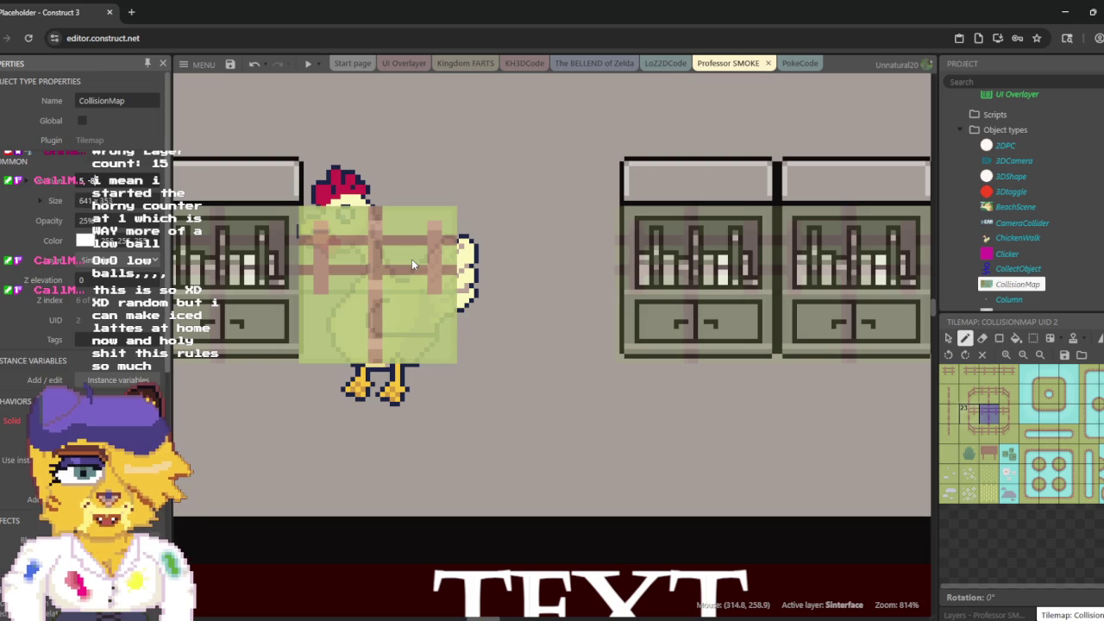
key(Up)
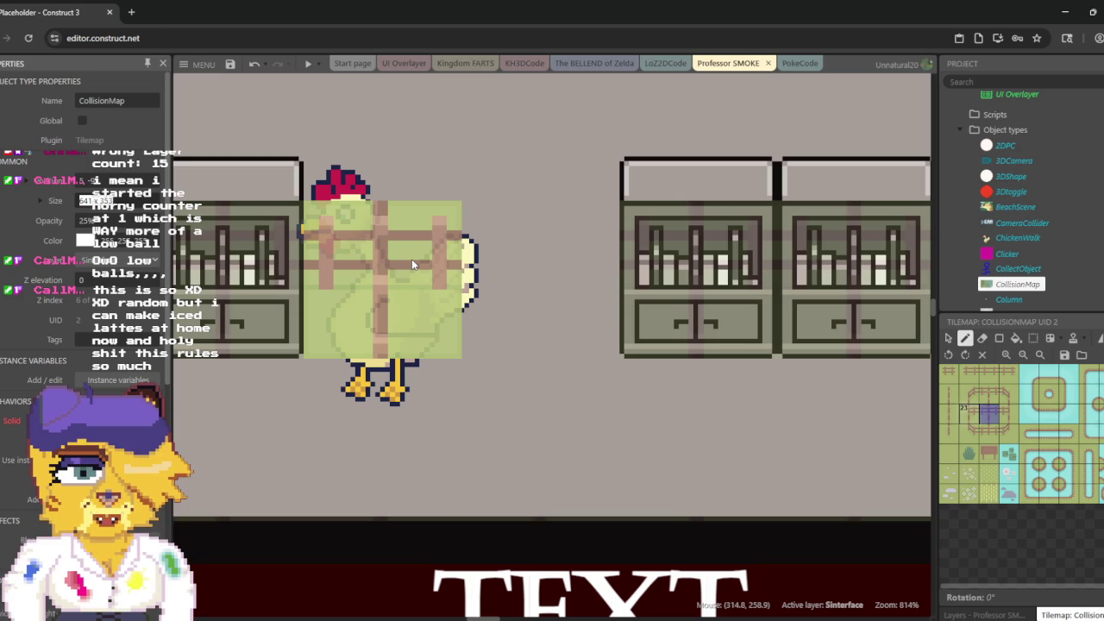
mouse_move(411, 258)
mouse_down()
mouse_move(727, 102)
mouse_move(1003, 306)
mouse_move(695, 297)
mouse_move(829, 293)
mouse_move(677, 285)
mouse_move(606, 268)
mouse_up()
scroll(606, 267, down, 2)
scroll(606, 268, down, 4)
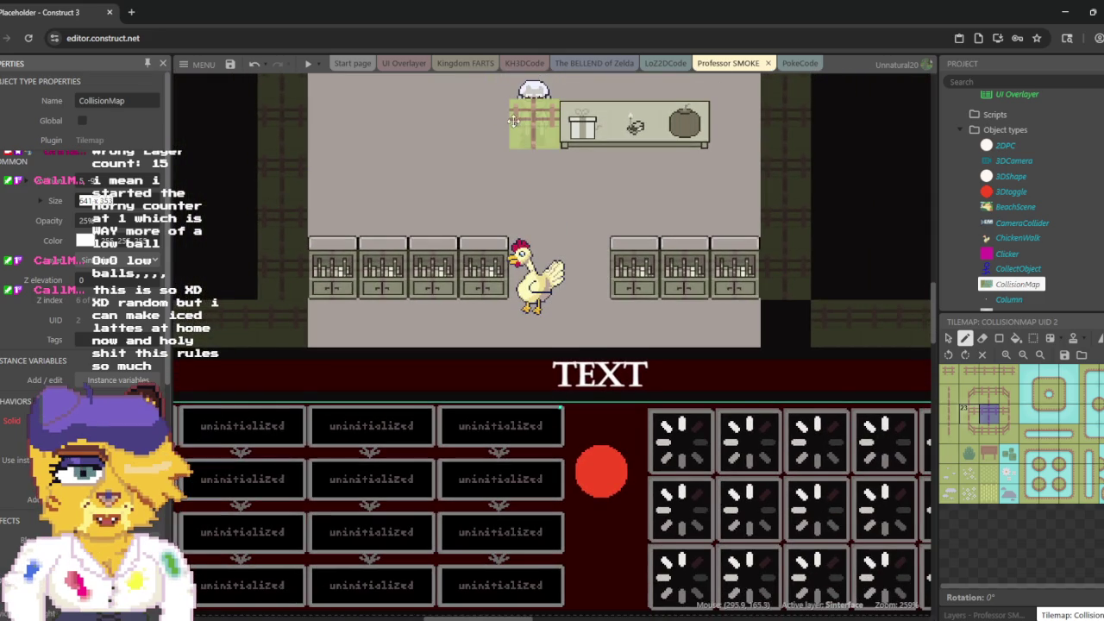
scroll(513, 136, up, 3)
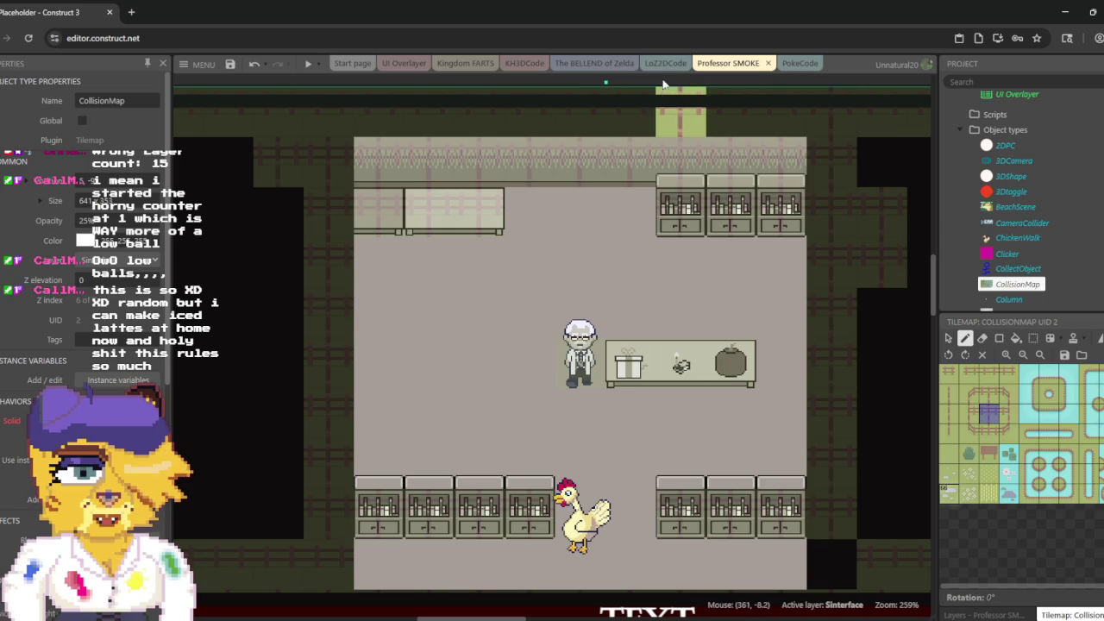
click(594, 64)
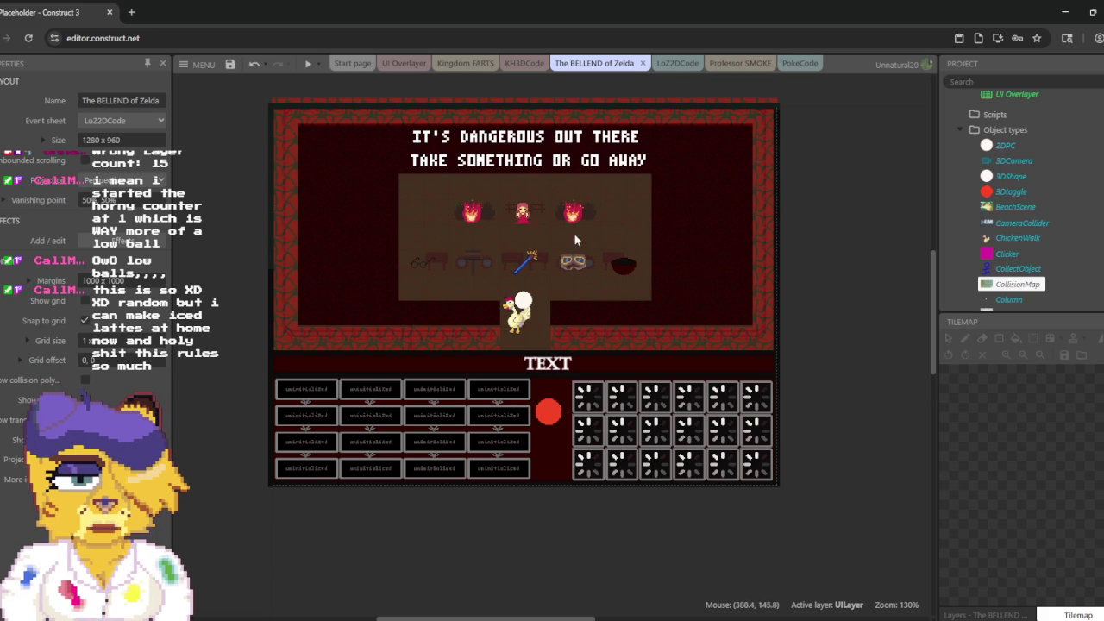
click(753, 67)
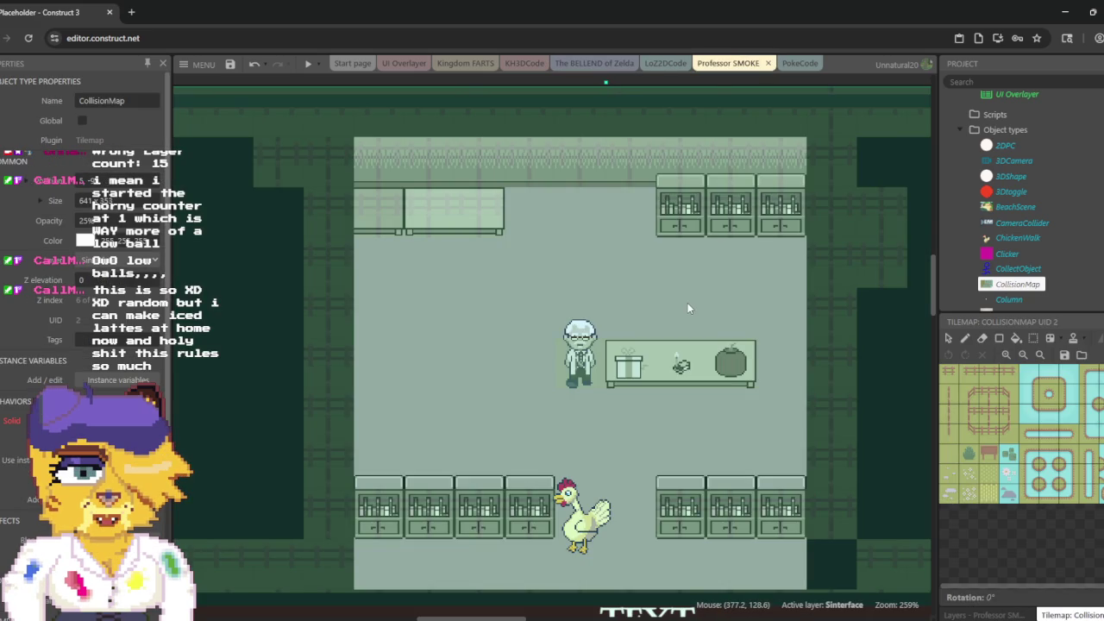
click(310, 64)
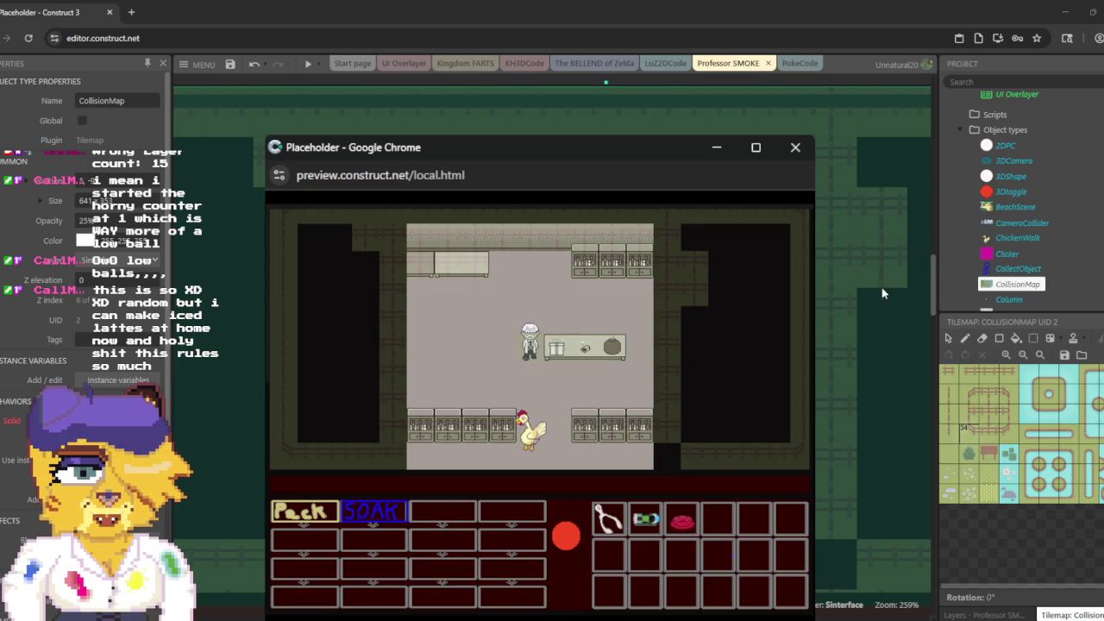
click(795, 153)
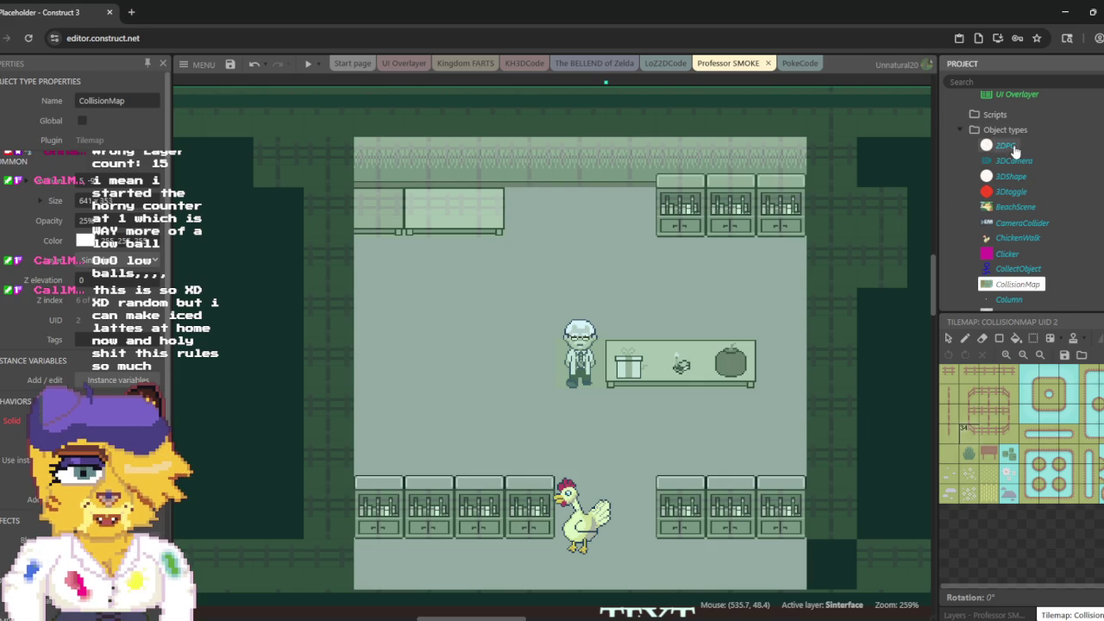
Step: Select and deselect the 2DPC instance below the chicken, then run a preview
click(1006, 146)
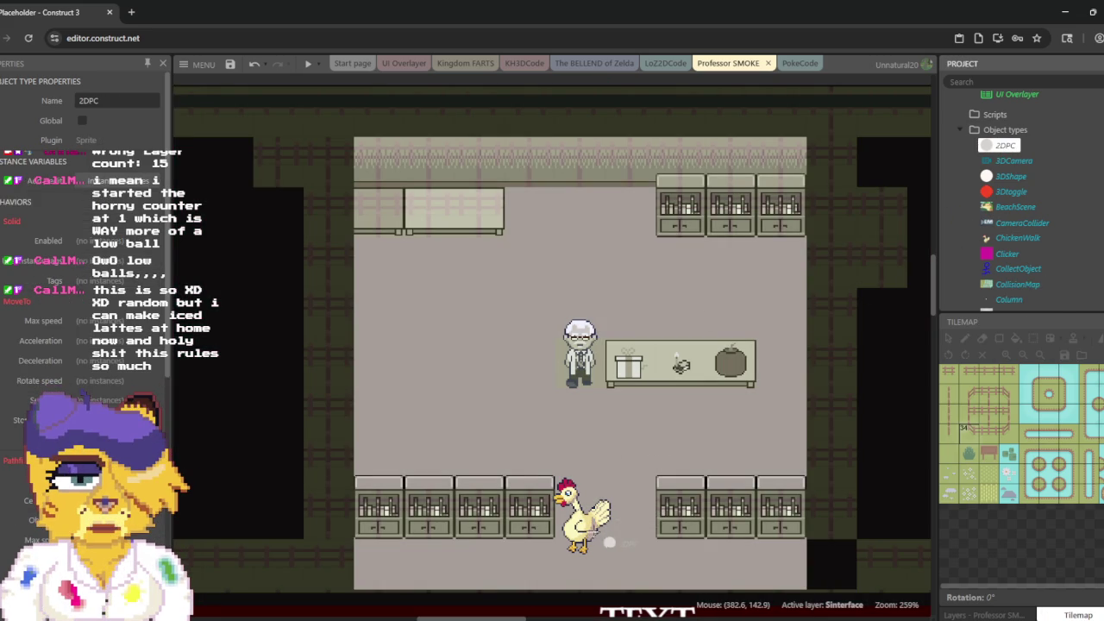
click(576, 574)
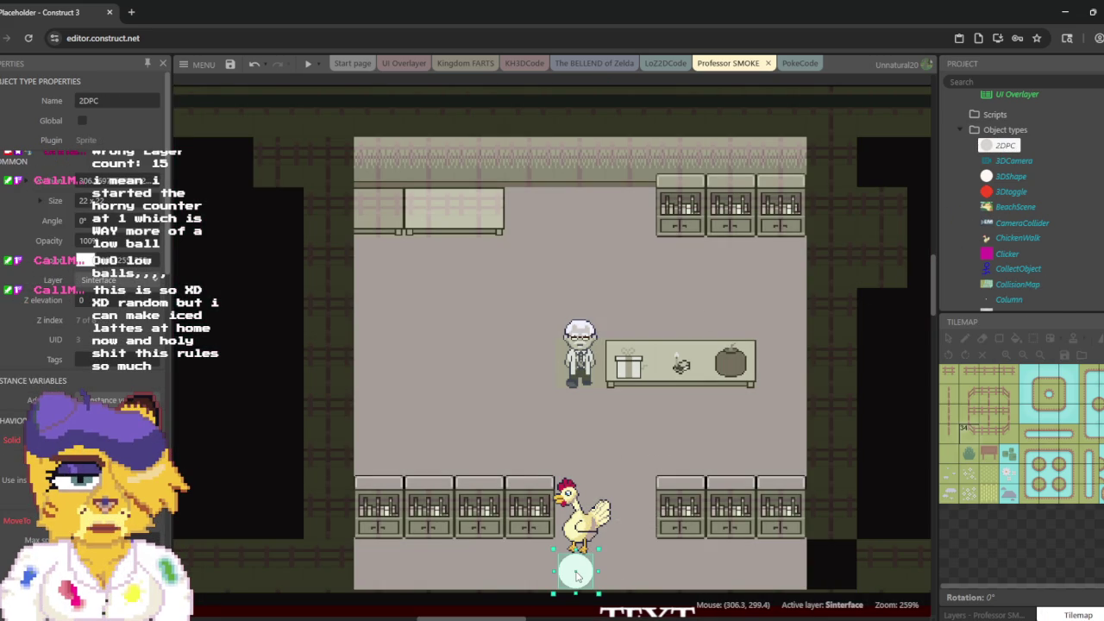
click(585, 568)
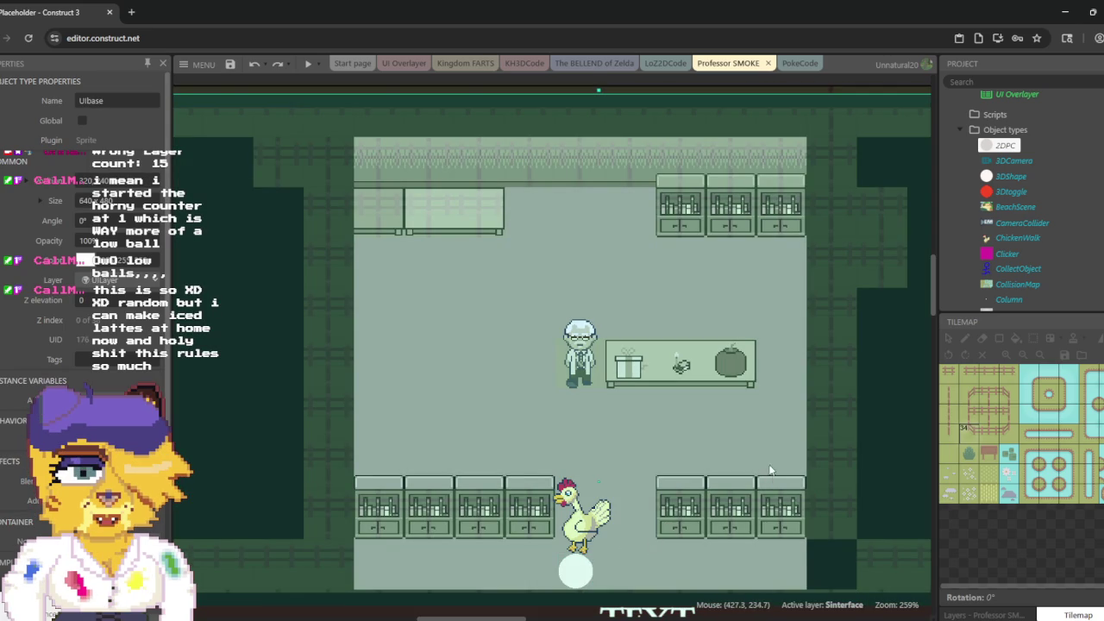
click(306, 64)
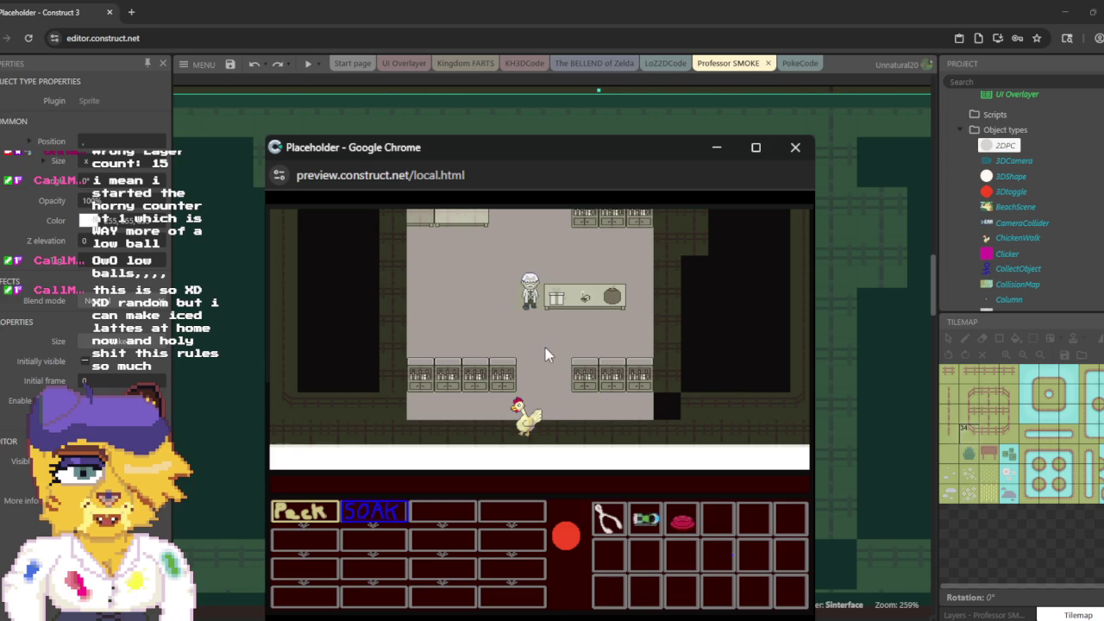
Step: Walk the chicken past the counters, professor, table and walls in the preview, then close it
click(540, 331)
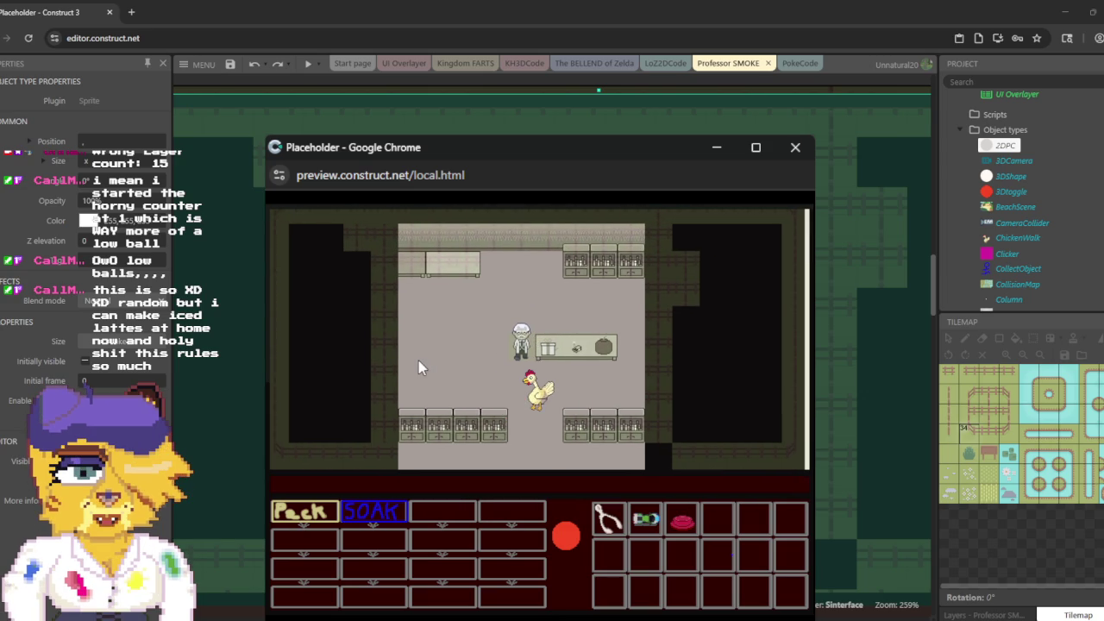
click(418, 352)
click(535, 313)
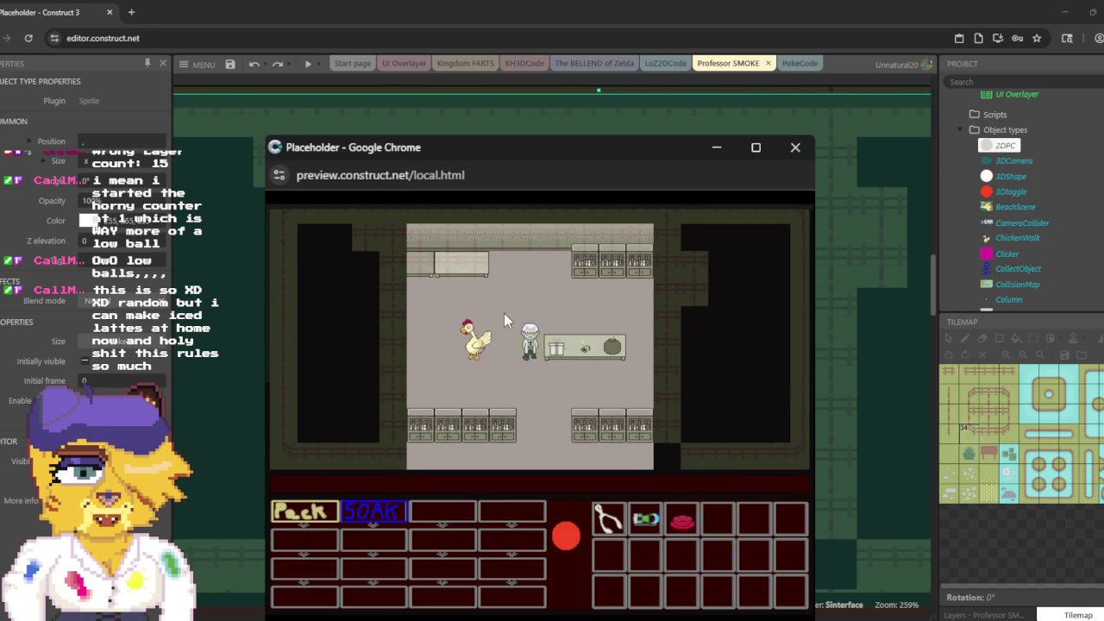
click(518, 372)
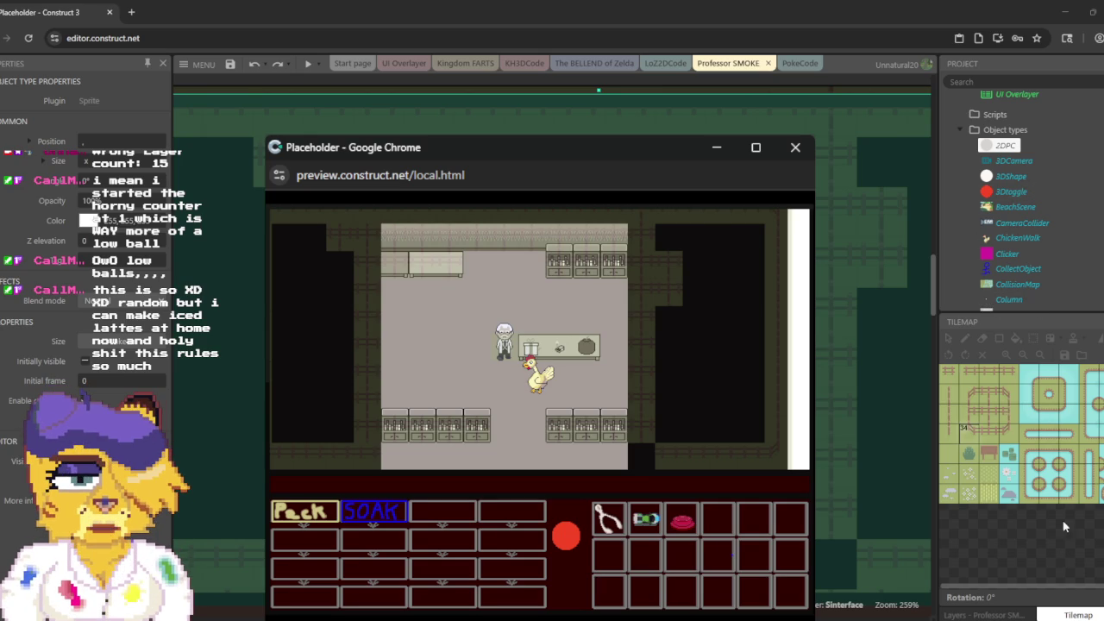
click(794, 148)
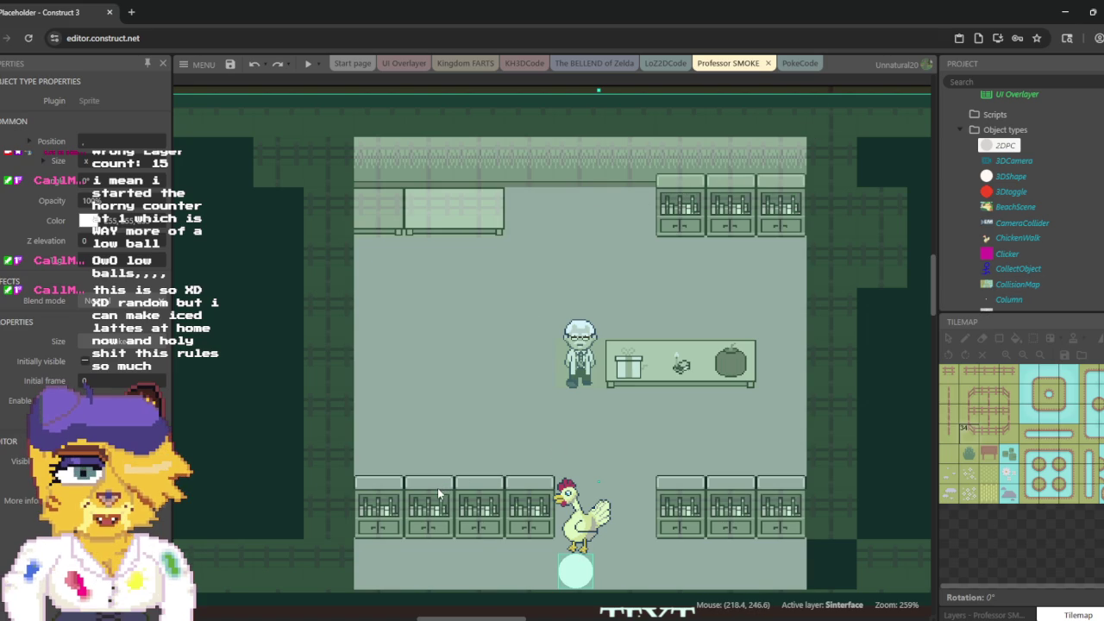
scroll(1037, 235, down, 3)
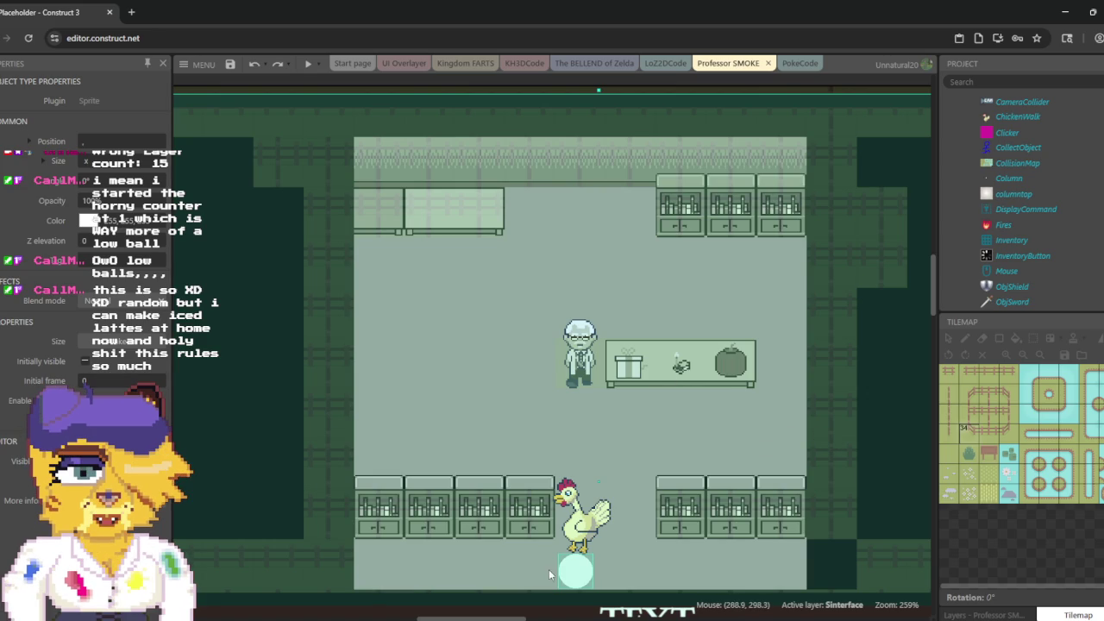
Step: Review the Sinterface layer and CollisionMap object, then run a preview of the lab layout
click(977, 615)
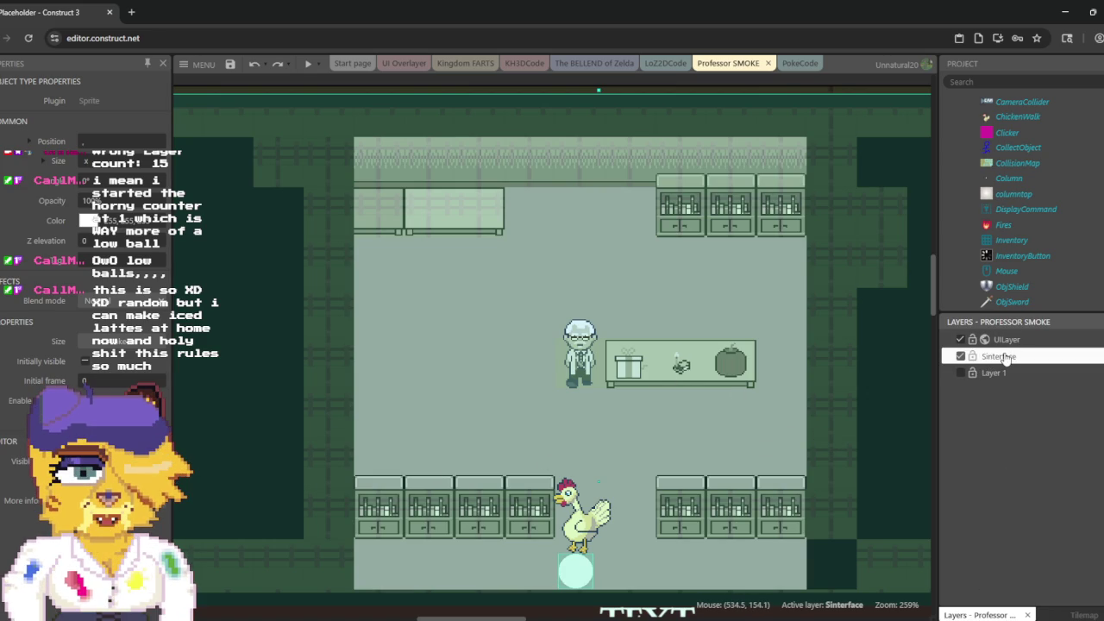
click(998, 356)
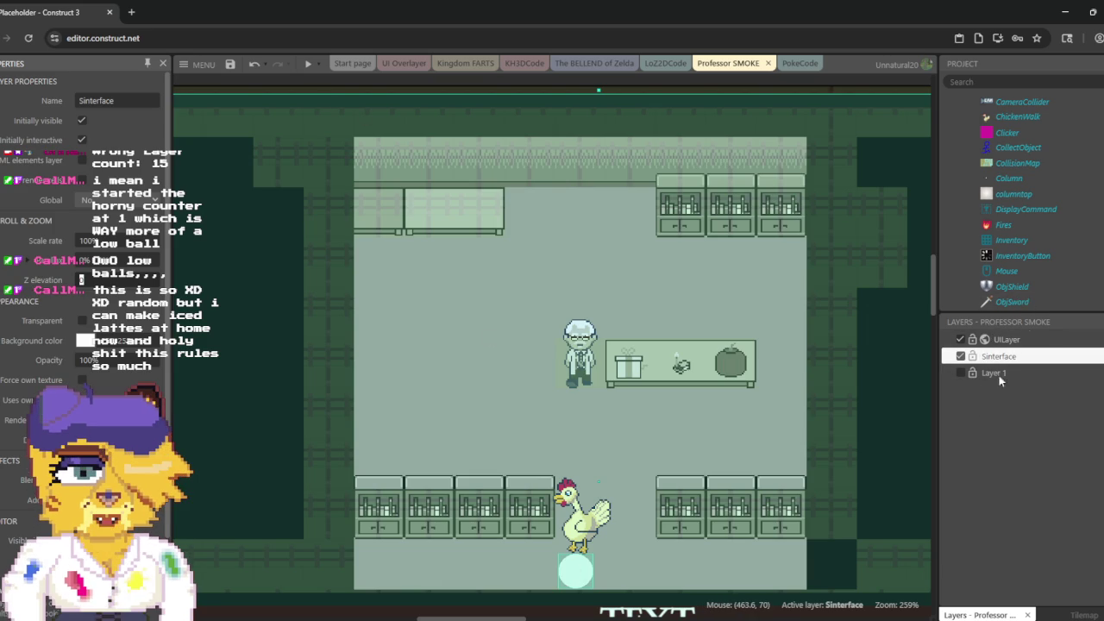
click(1009, 165)
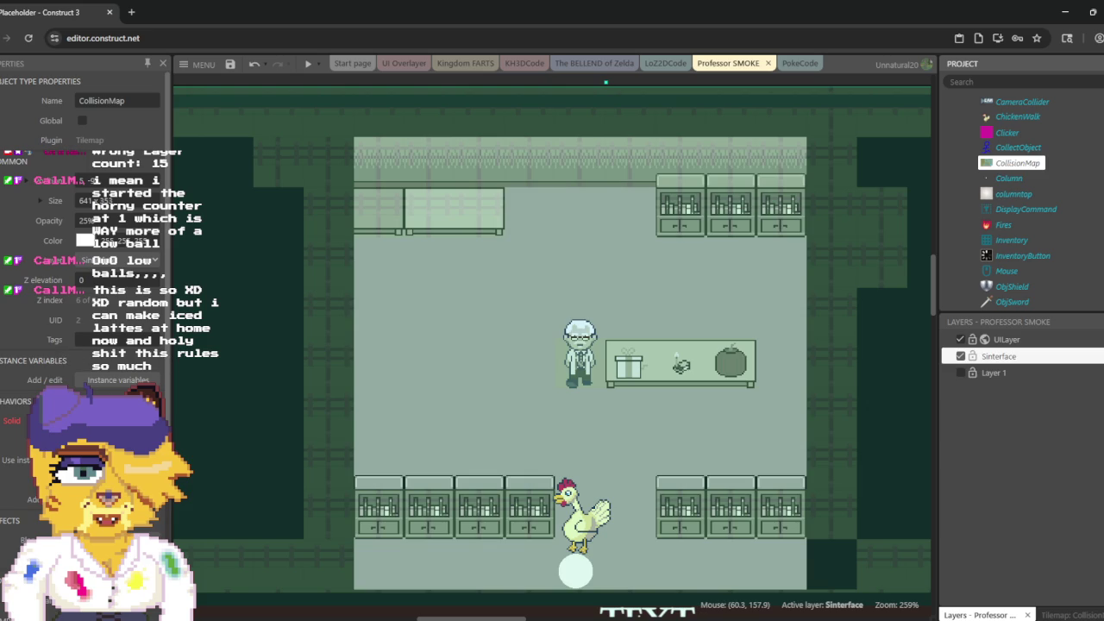
scroll(82, 258, down, 5)
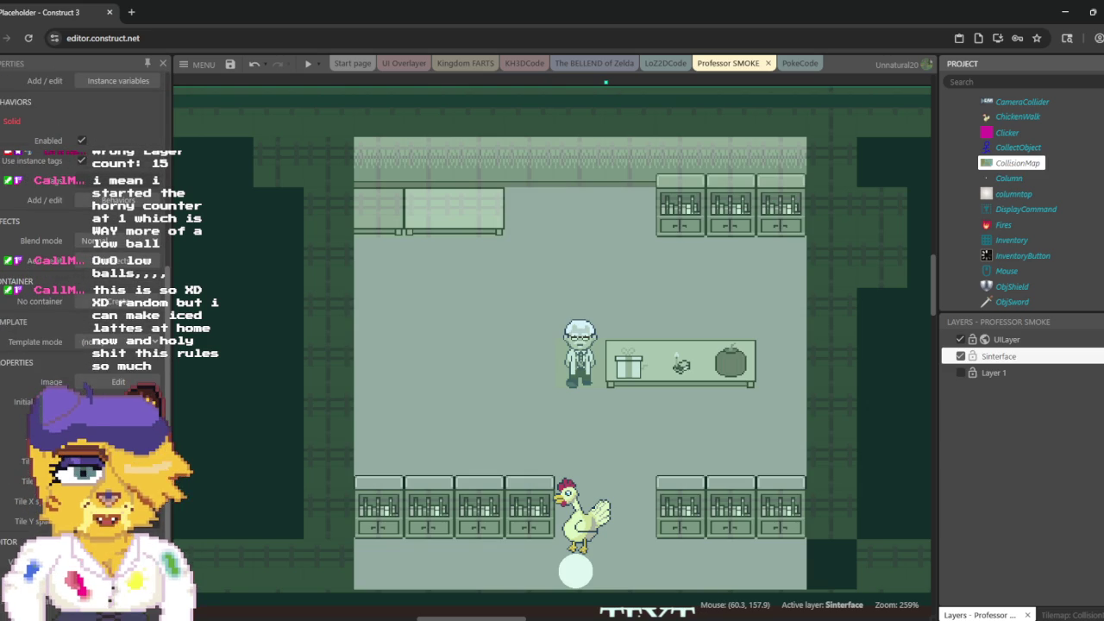
click(306, 66)
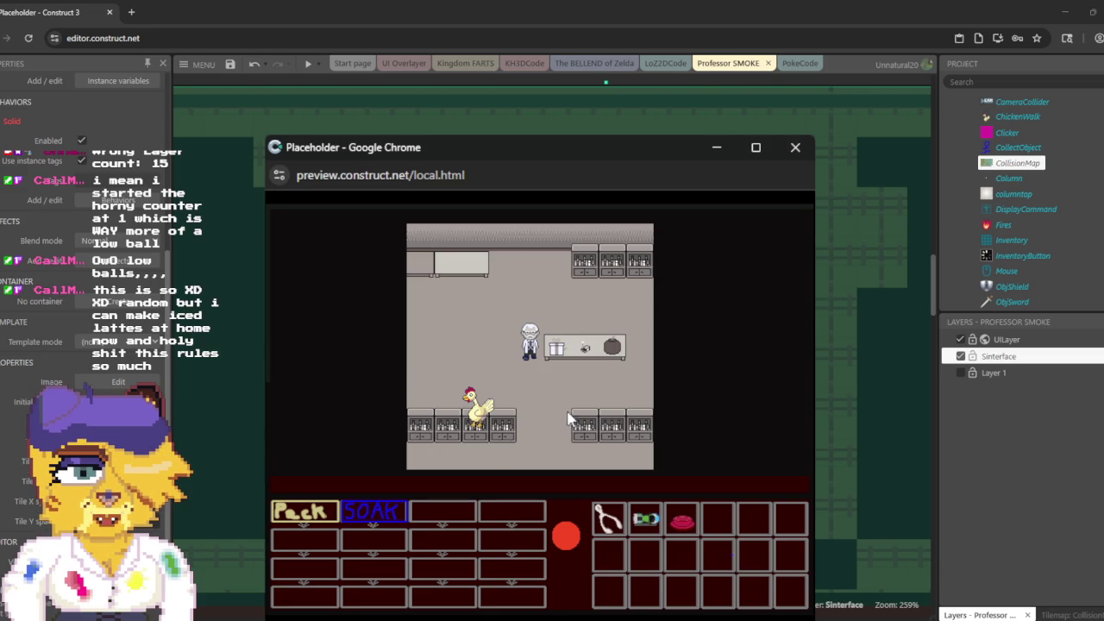
Step: Walk the chicken to the lower-right counters in the preview, then return to the editor
click(610, 381)
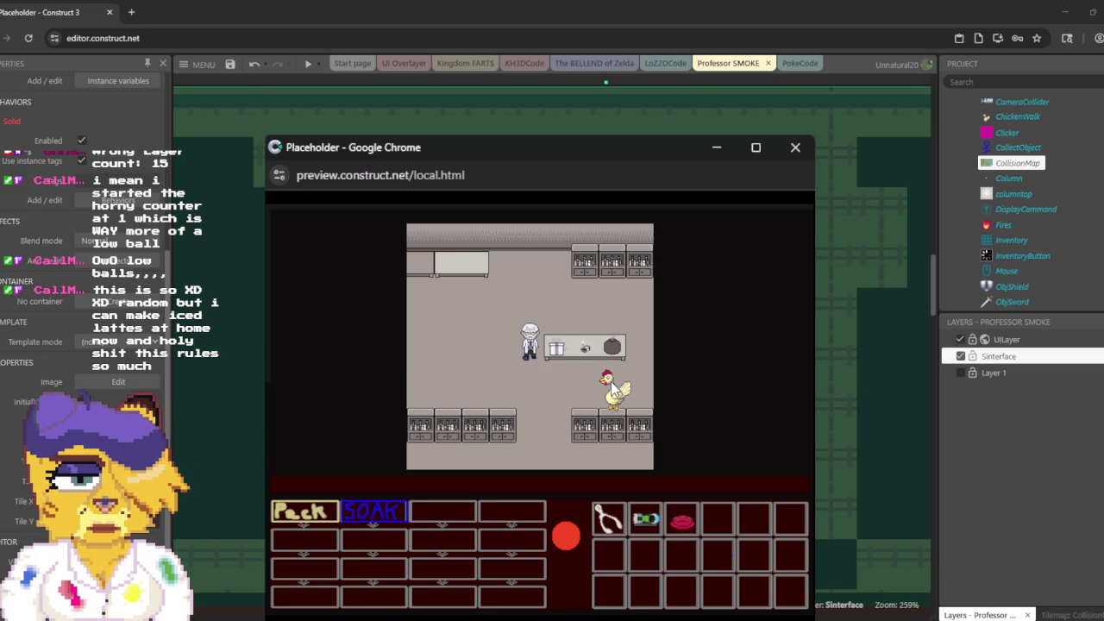
click(1030, 416)
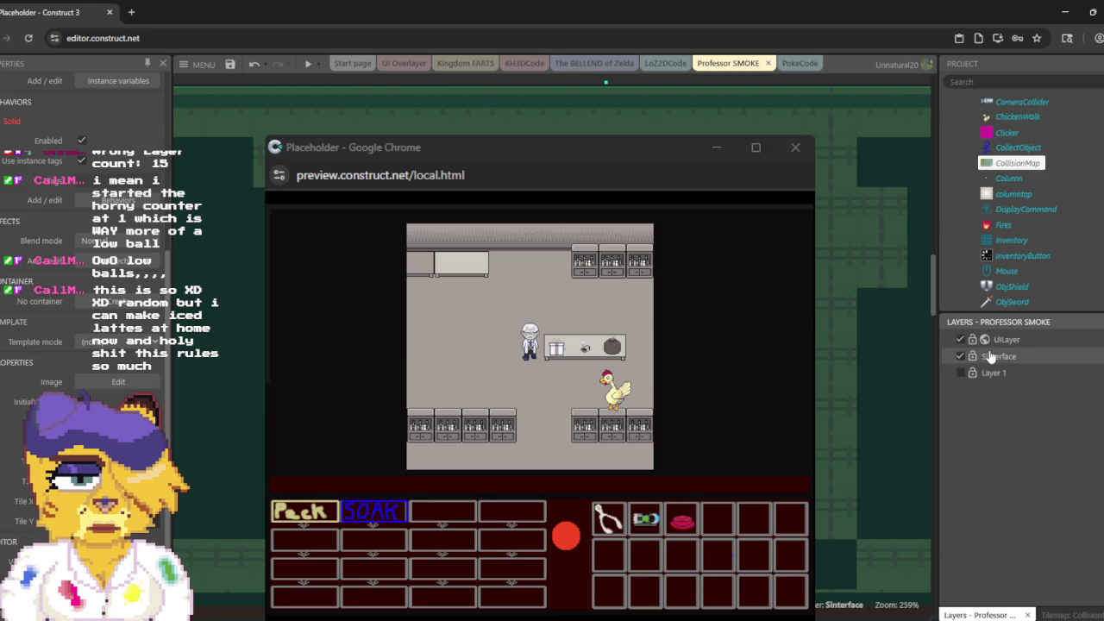
right_click(1035, 209)
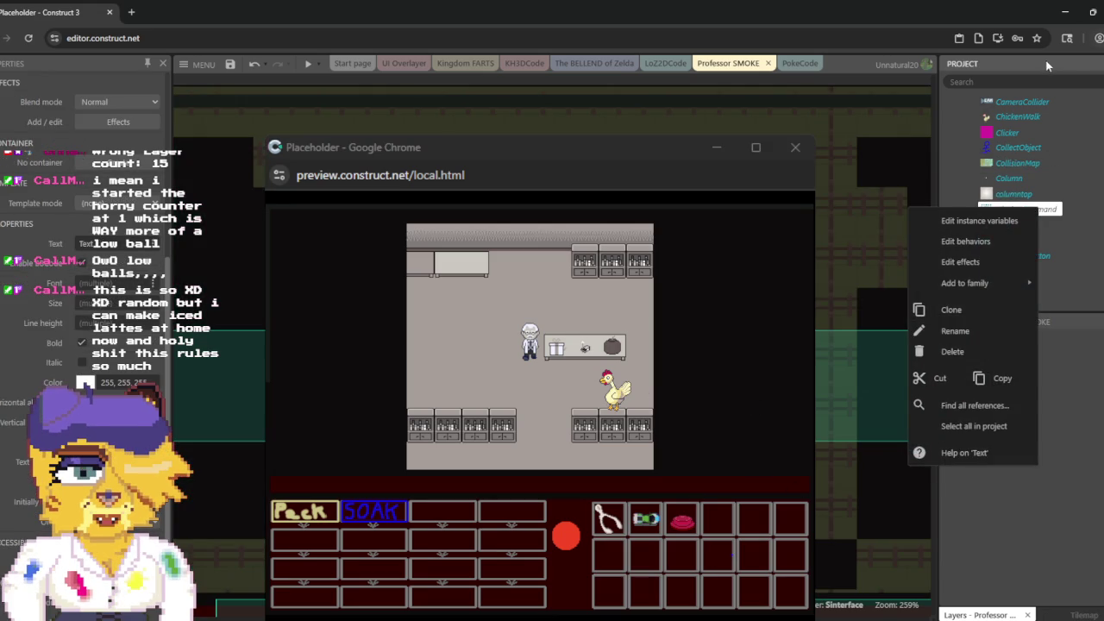
key(Escape)
Step: Select the 2DPC player object type in the Project panel to review its properties
scroll(1005, 210, up, 5)
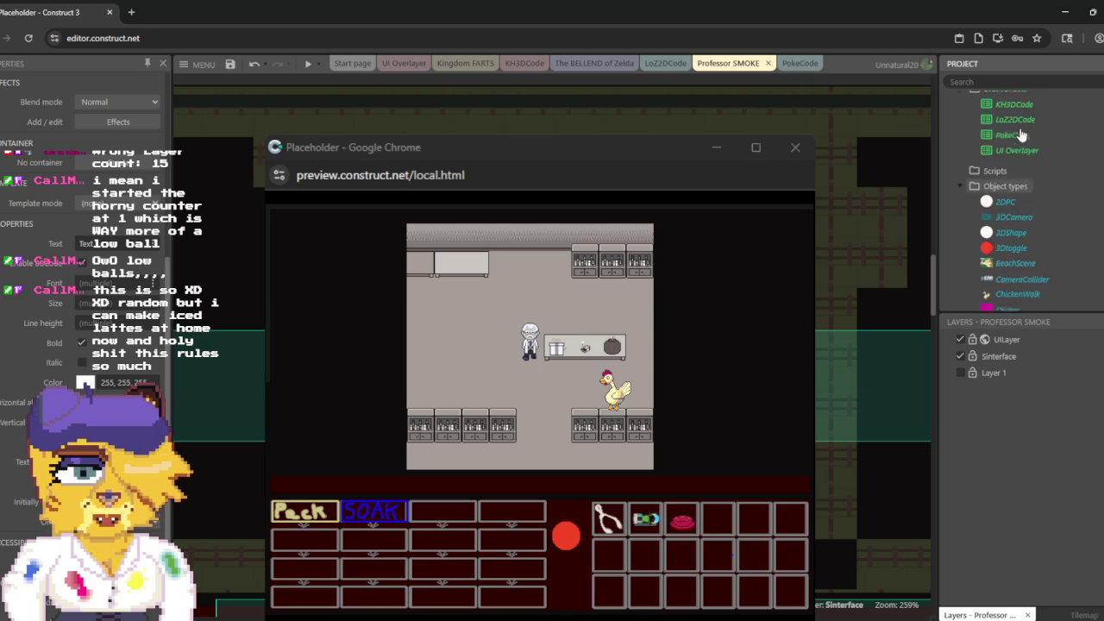
click(1005, 209)
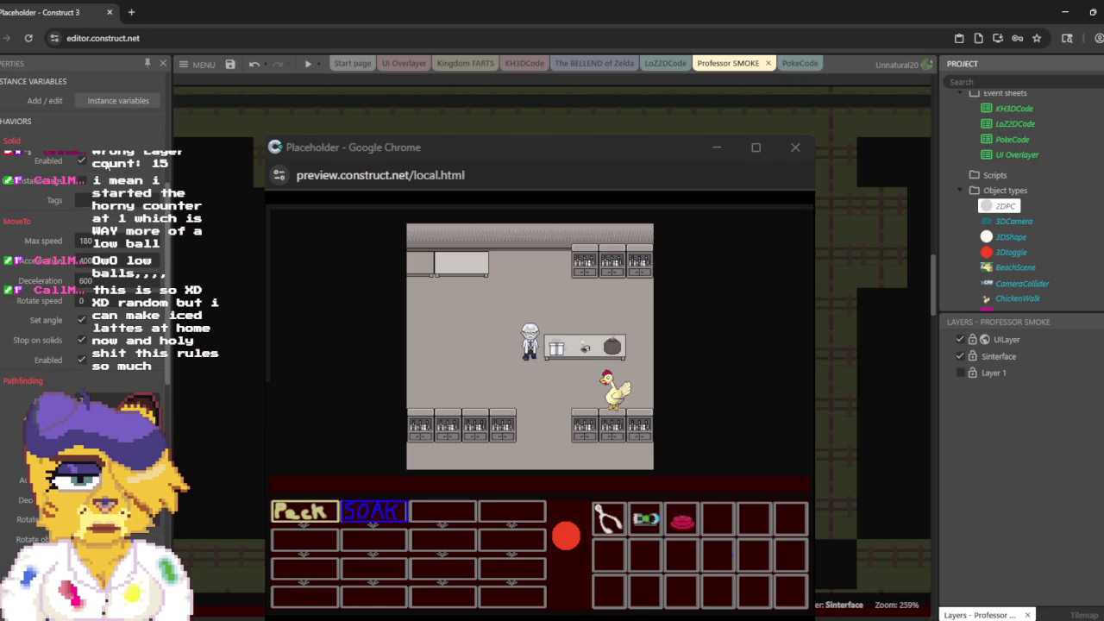
scroll(97, 163, up, 5)
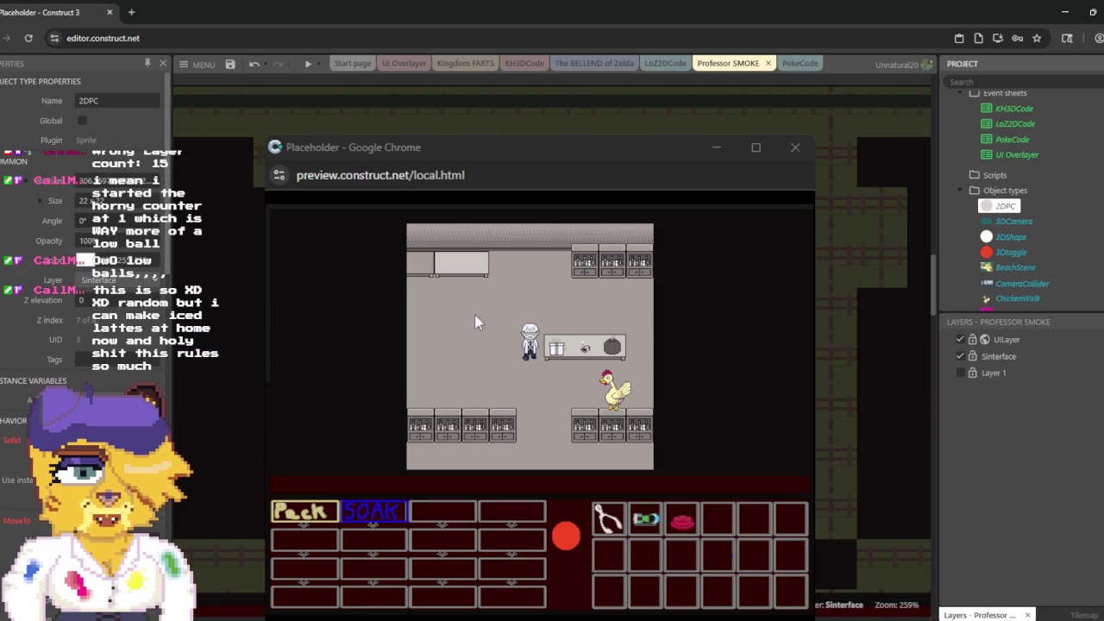
click(226, 597)
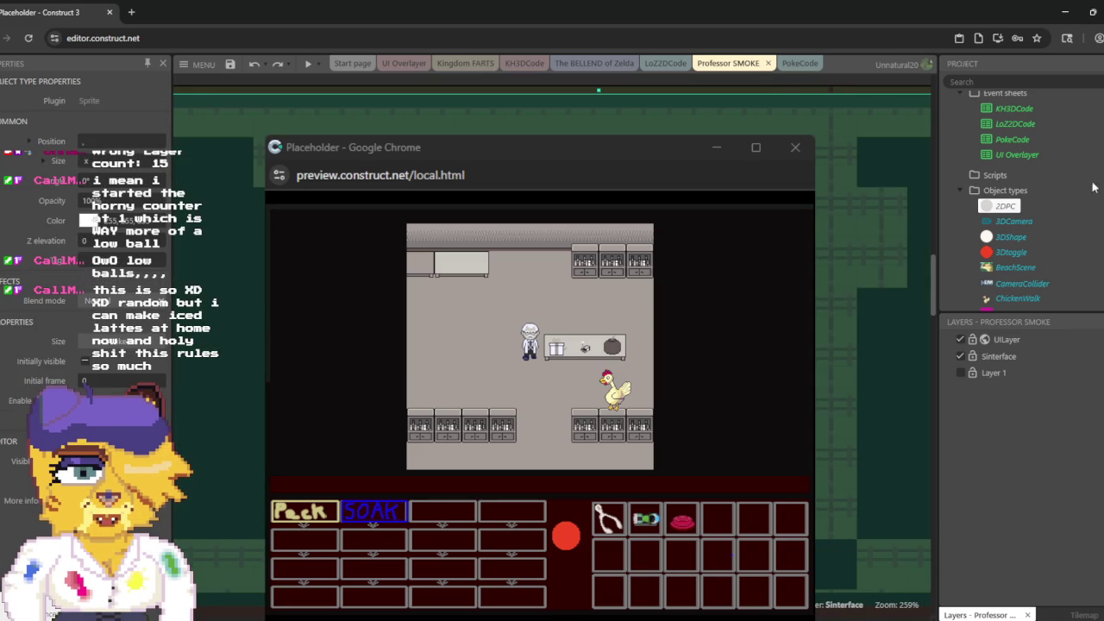
click(1000, 206)
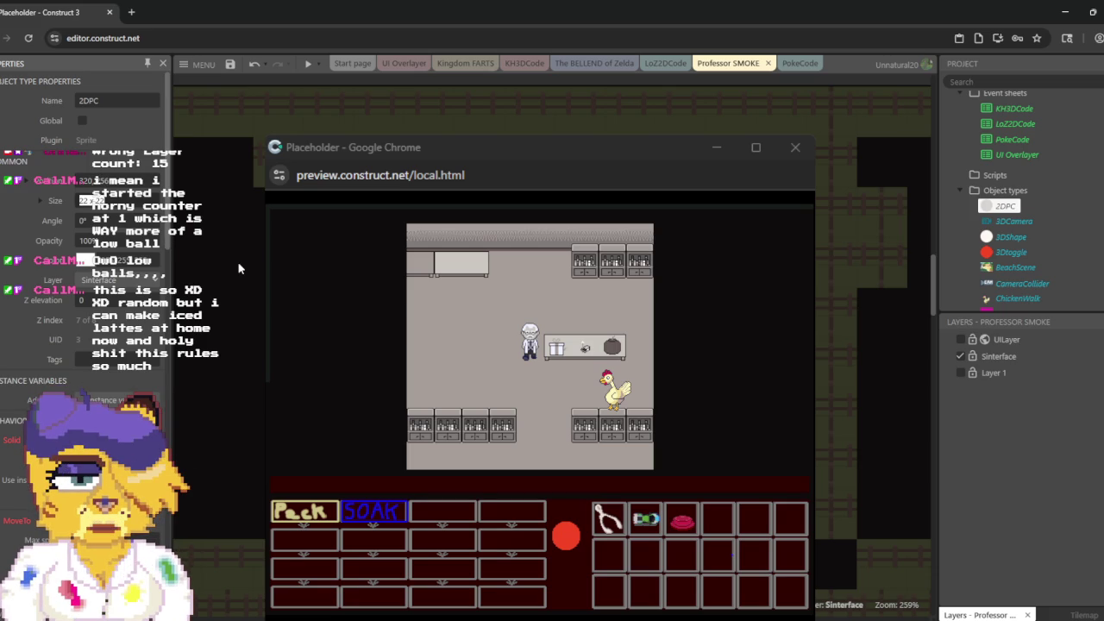
Step: Insert a layer named Walkbehinds above Sinterface, just below UILayer
right_click(949, 461)
click(996, 356)
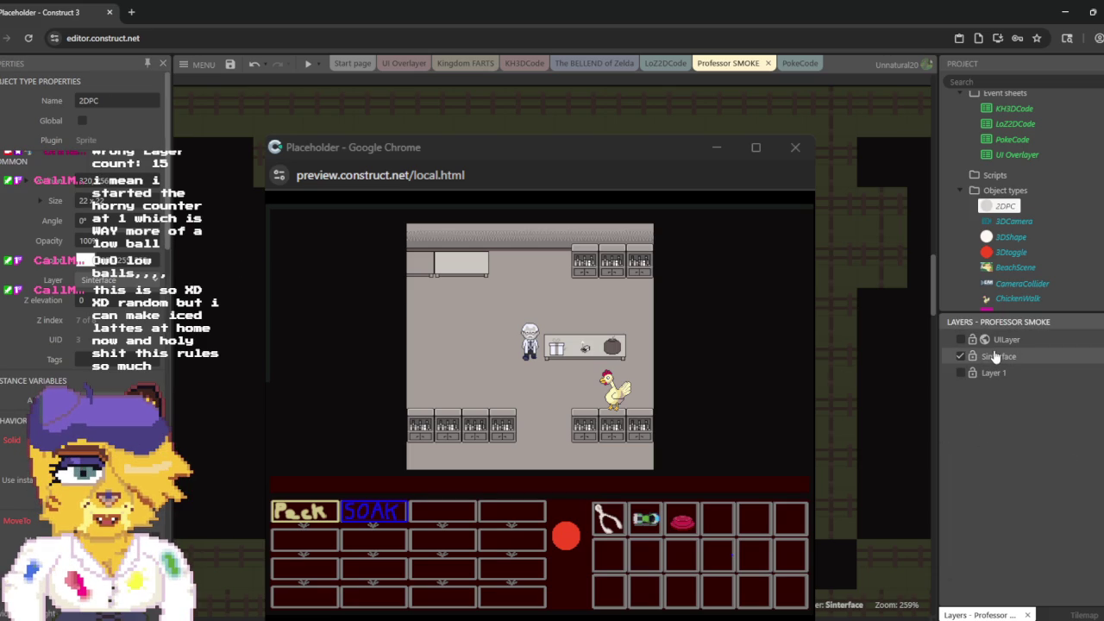
right_click(996, 356)
click(1063, 372)
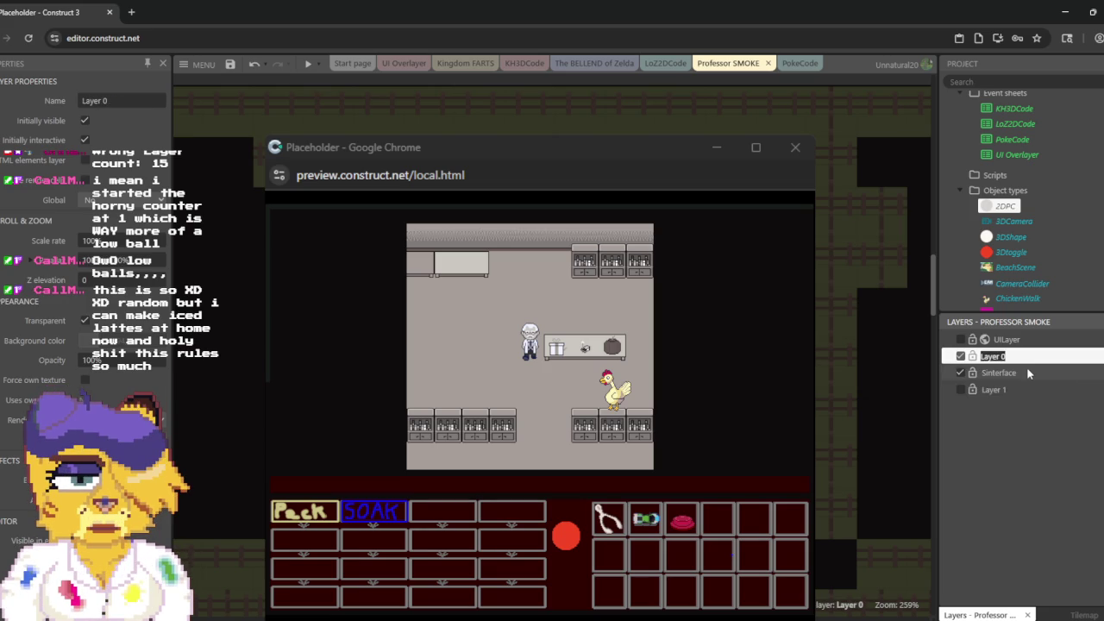
text(Walkbe)
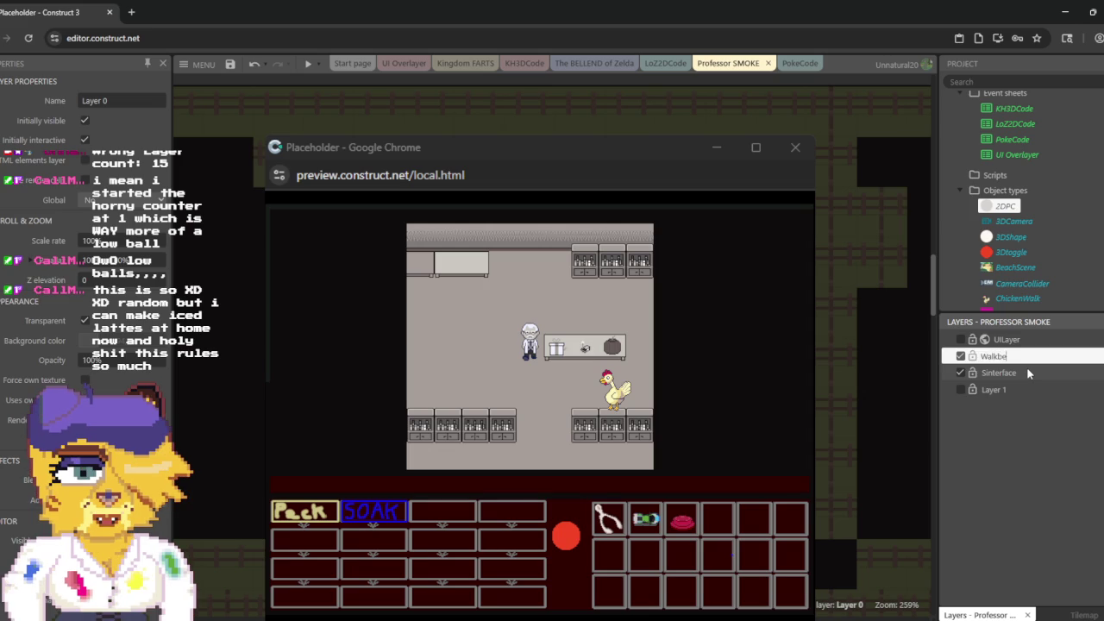
text(hinds)
key(Return)
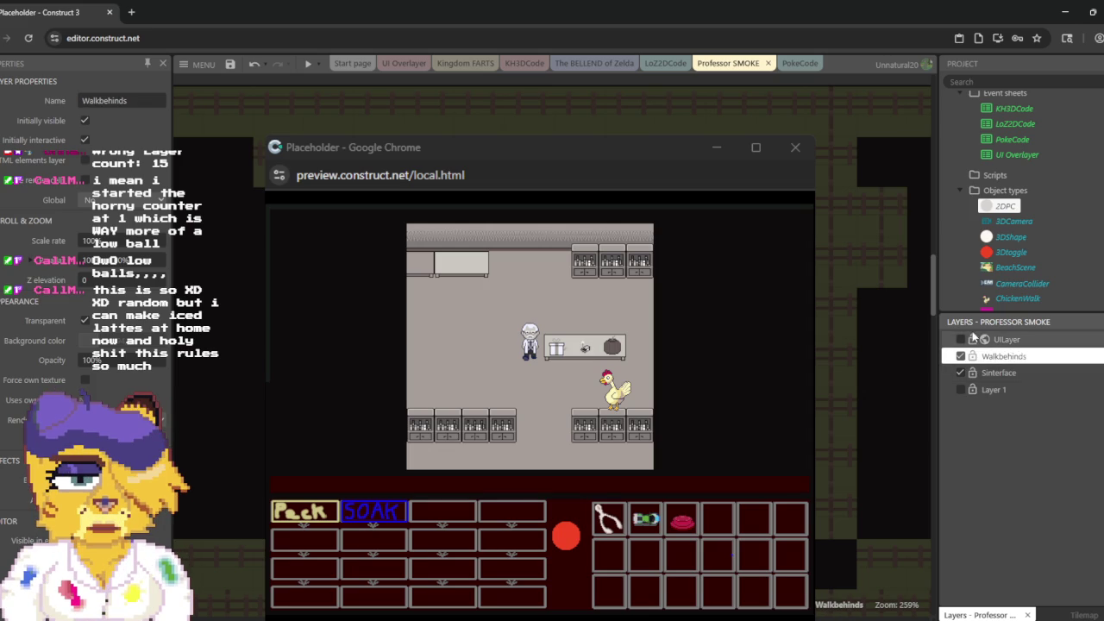
scroll(1023, 230, down, 3)
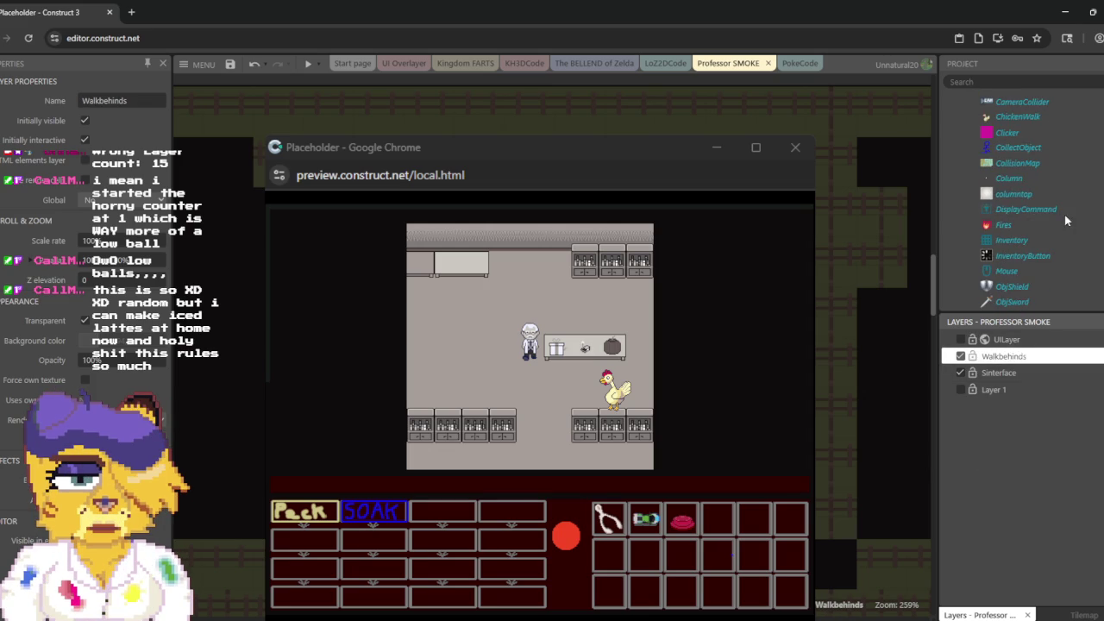
scroll(1021, 238, down, 3)
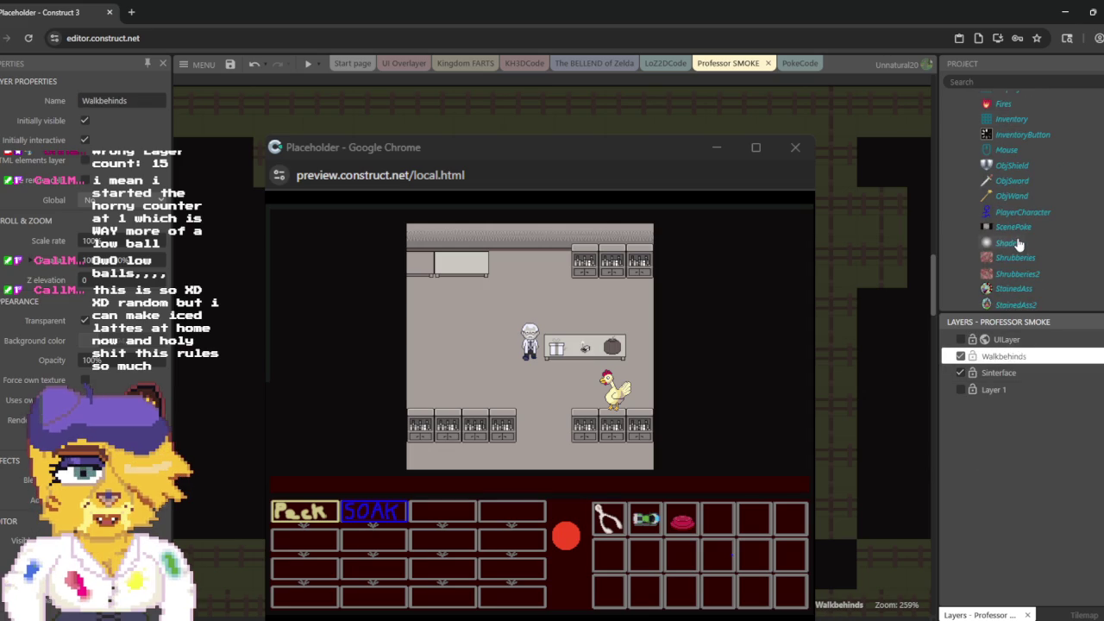
scroll(1019, 244, down, 5)
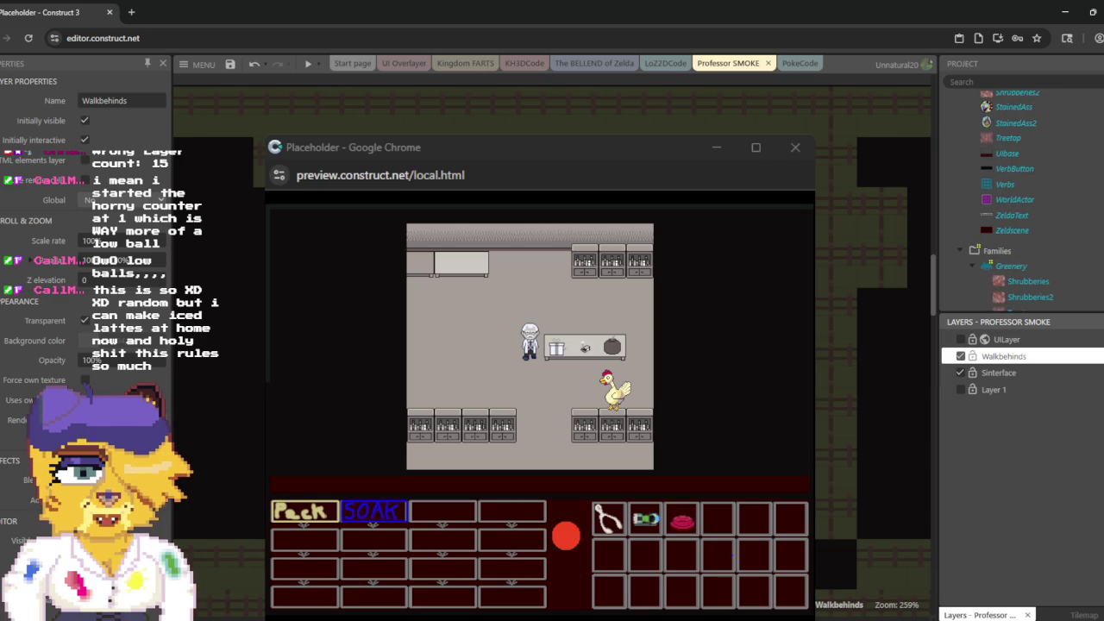
click(871, 345)
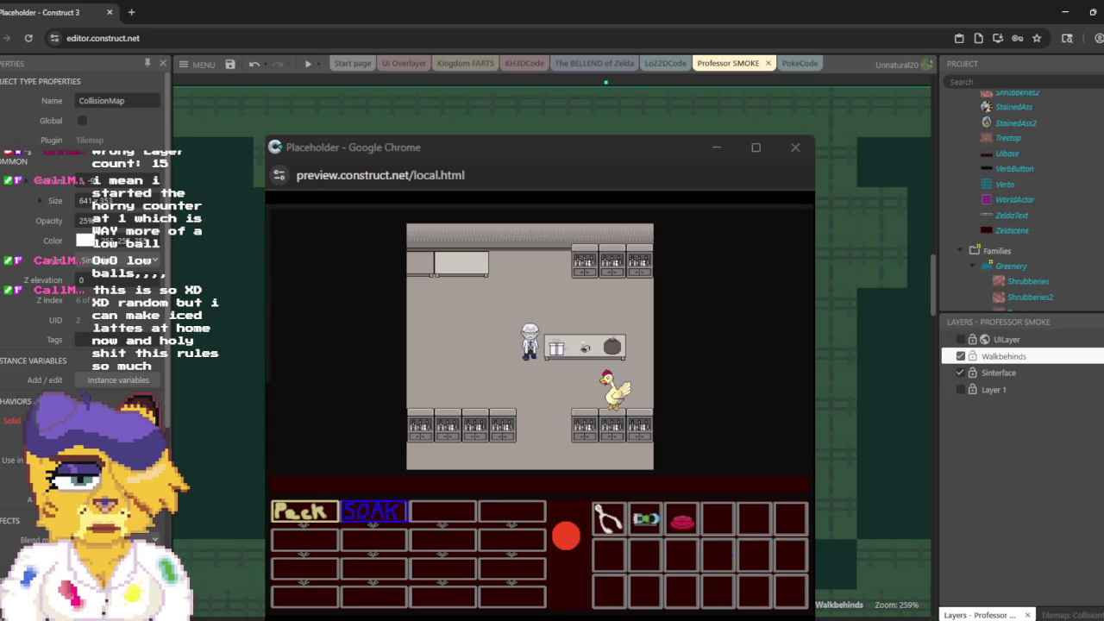
click(597, 82)
click(597, 82)
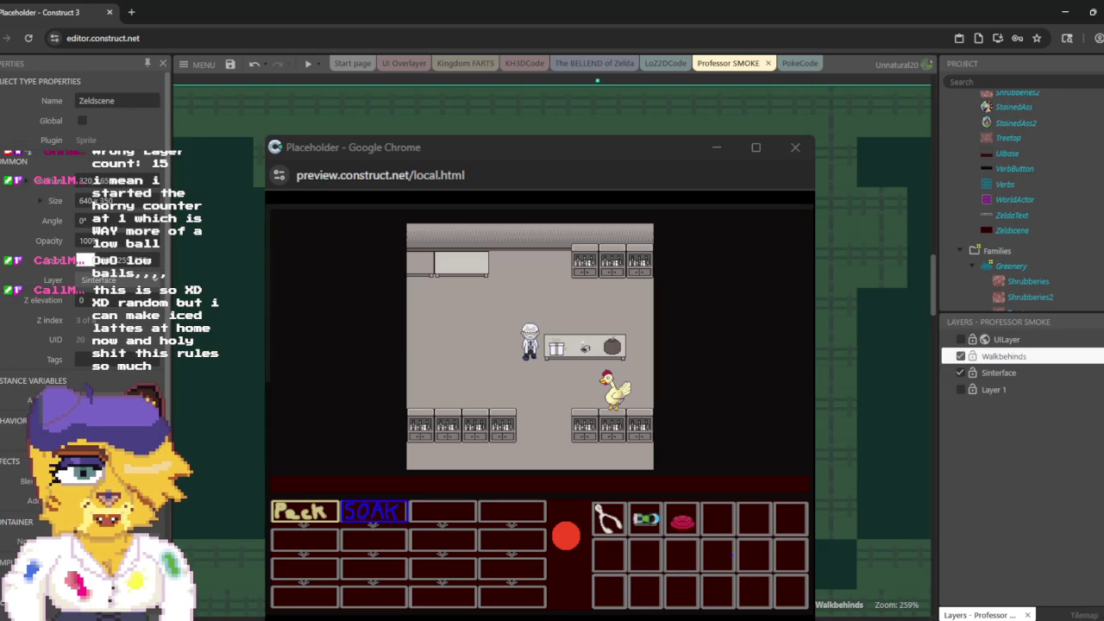
click(605, 82)
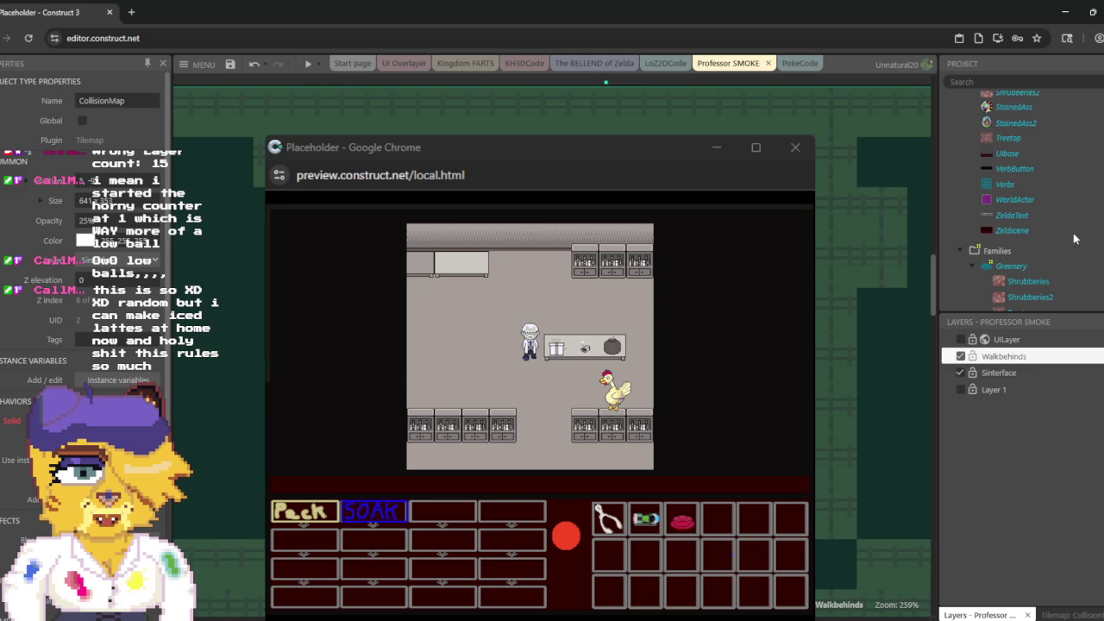
scroll(1032, 214, up, 2)
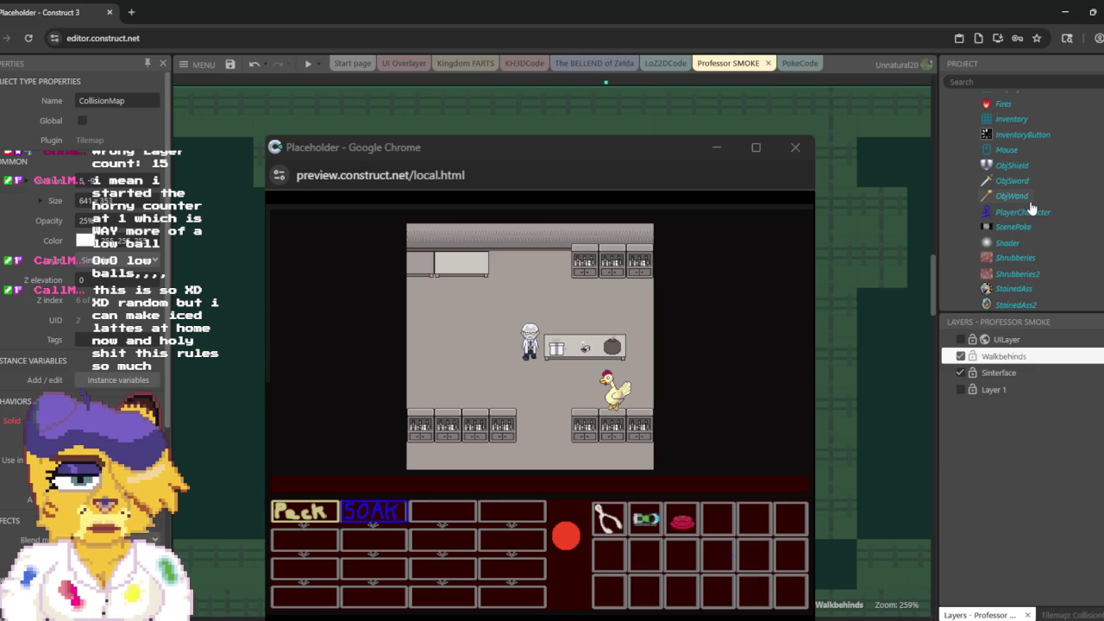
scroll(1031, 207, down, 3)
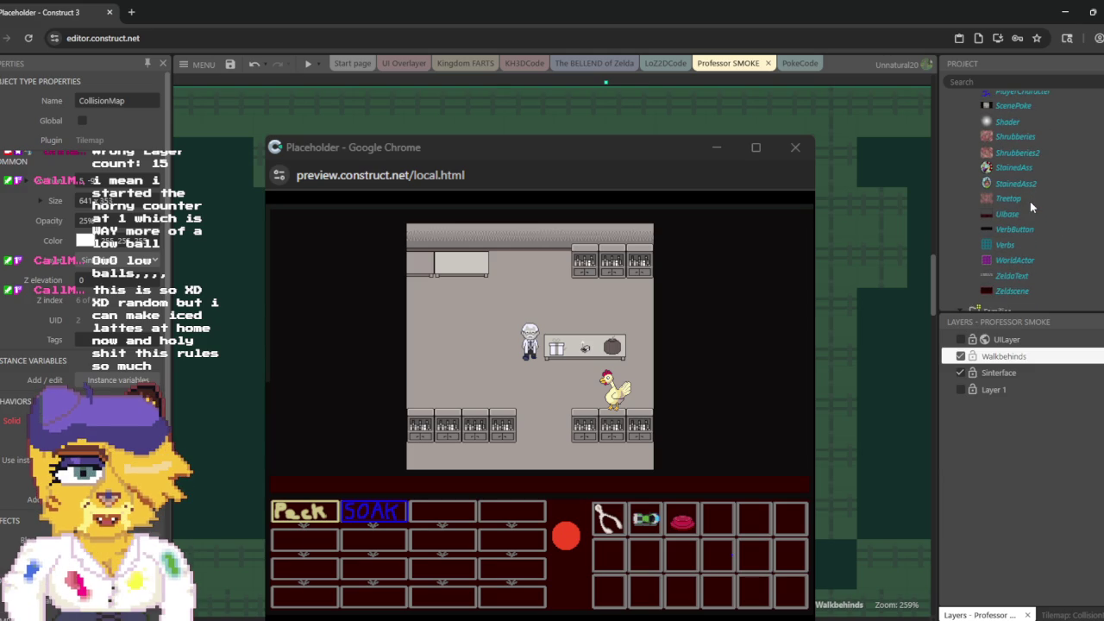
scroll(1026, 201, up, 1)
scroll(1032, 198, up, 2)
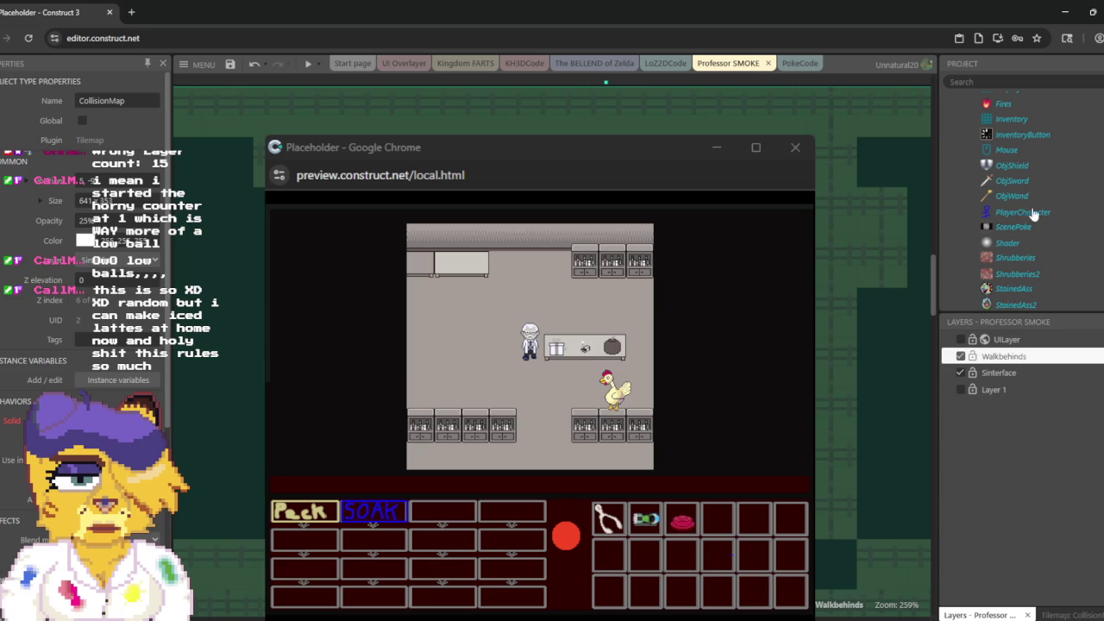
double_click(1025, 229)
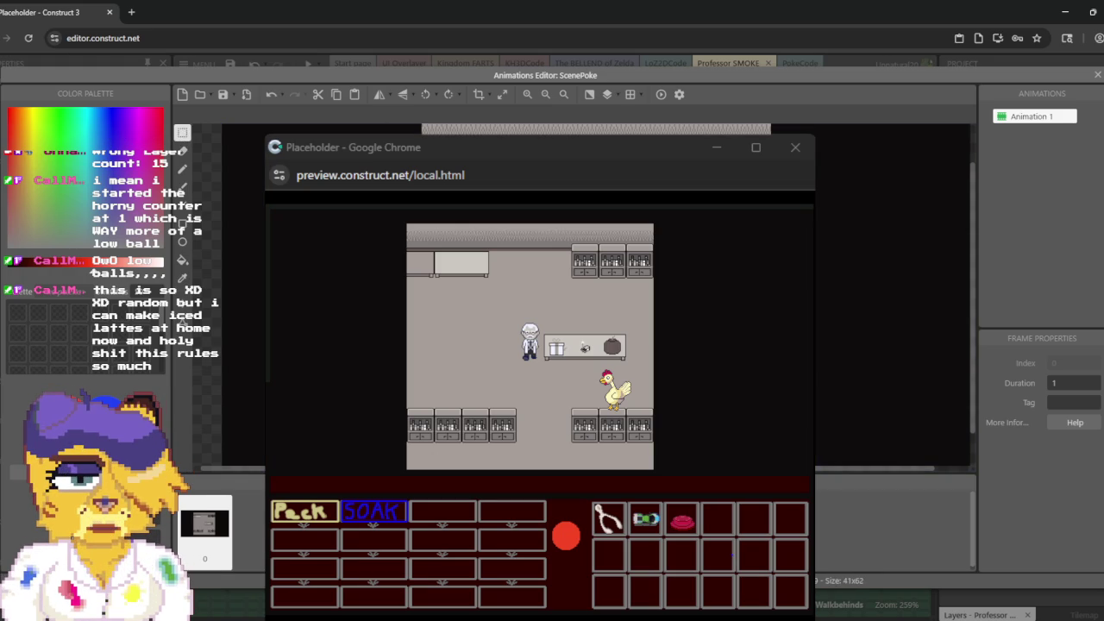
click(1097, 75)
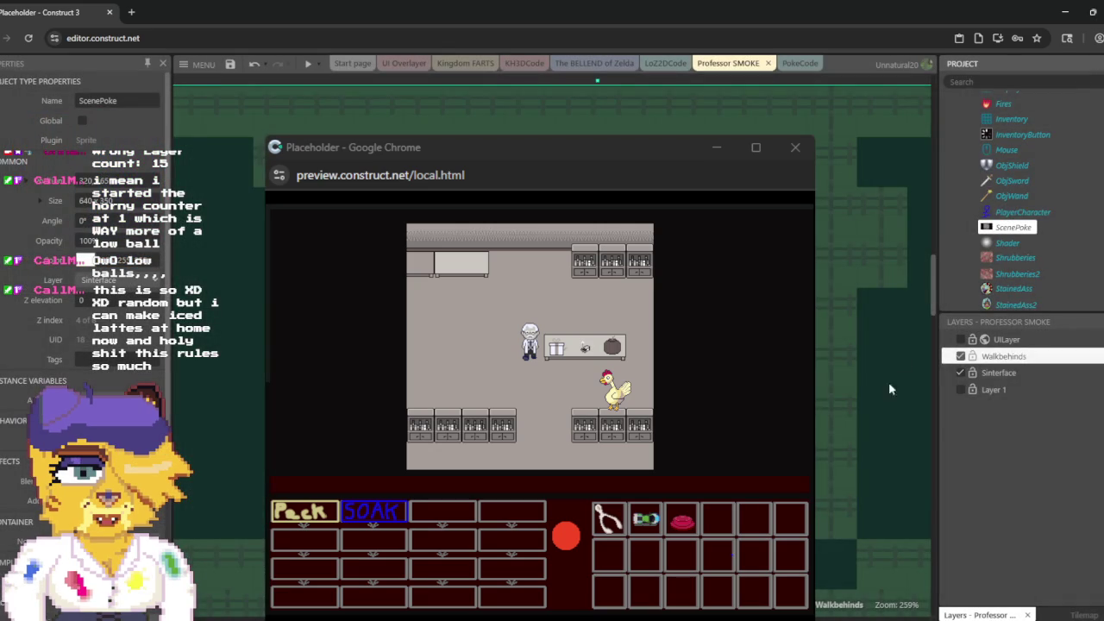
scroll(1028, 146, up, 5)
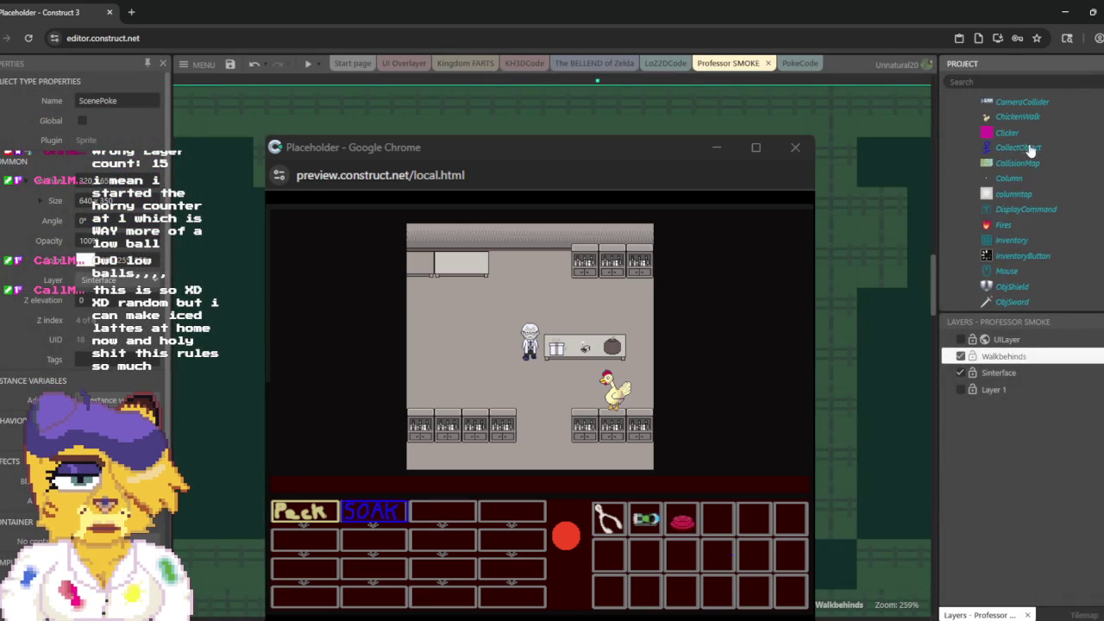
scroll(1029, 151, up, 3)
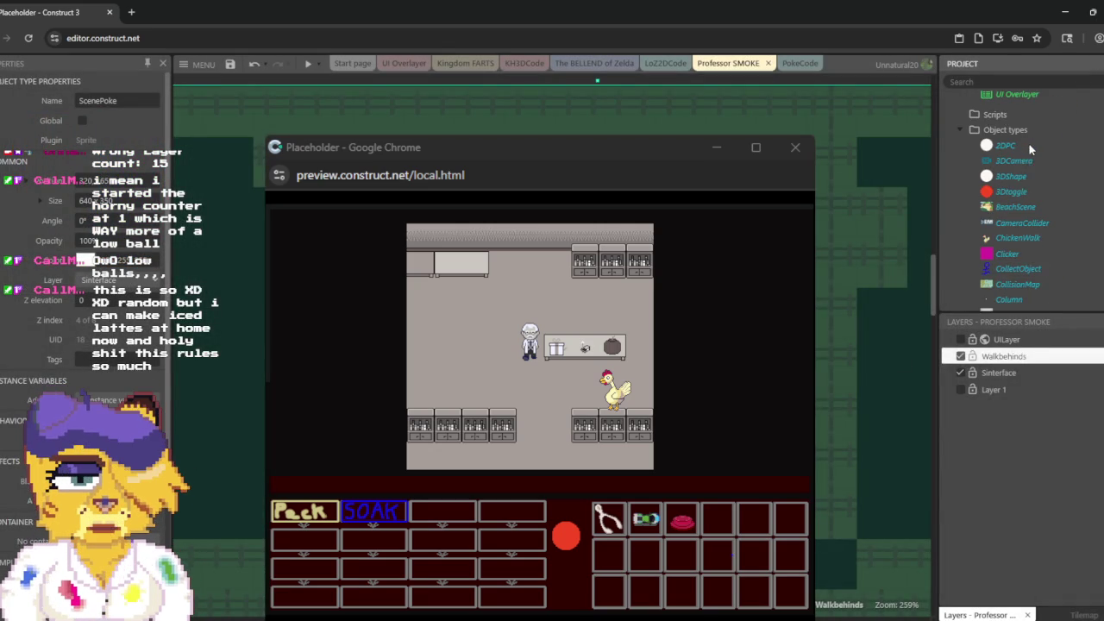
right_click(1016, 132)
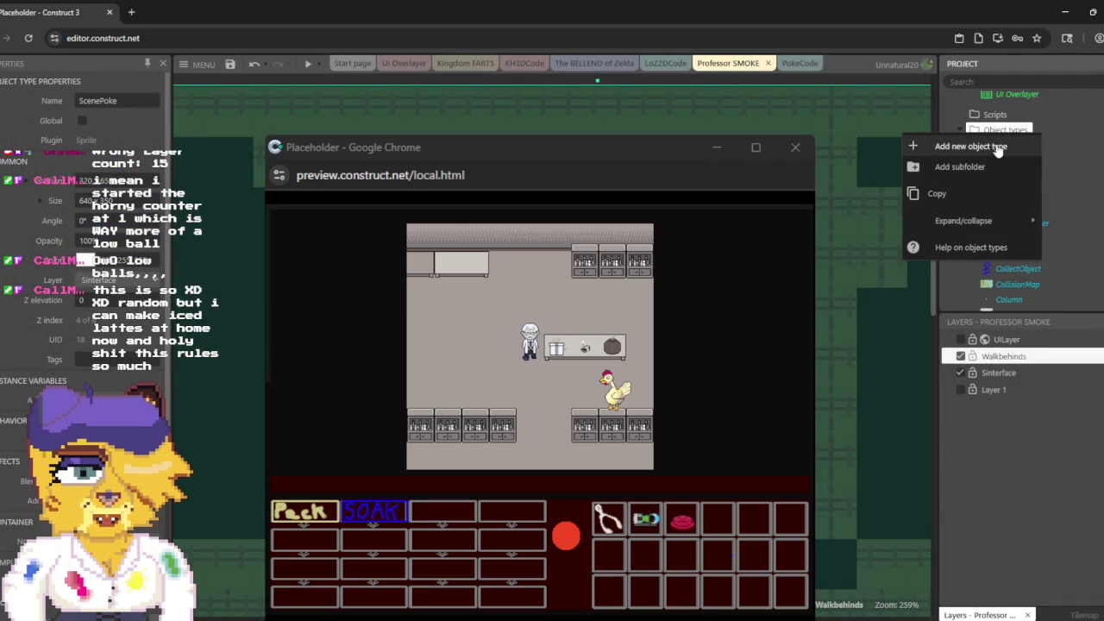
Step: Add a new object type named Walkbehinds to the Object types folder
click(970, 147)
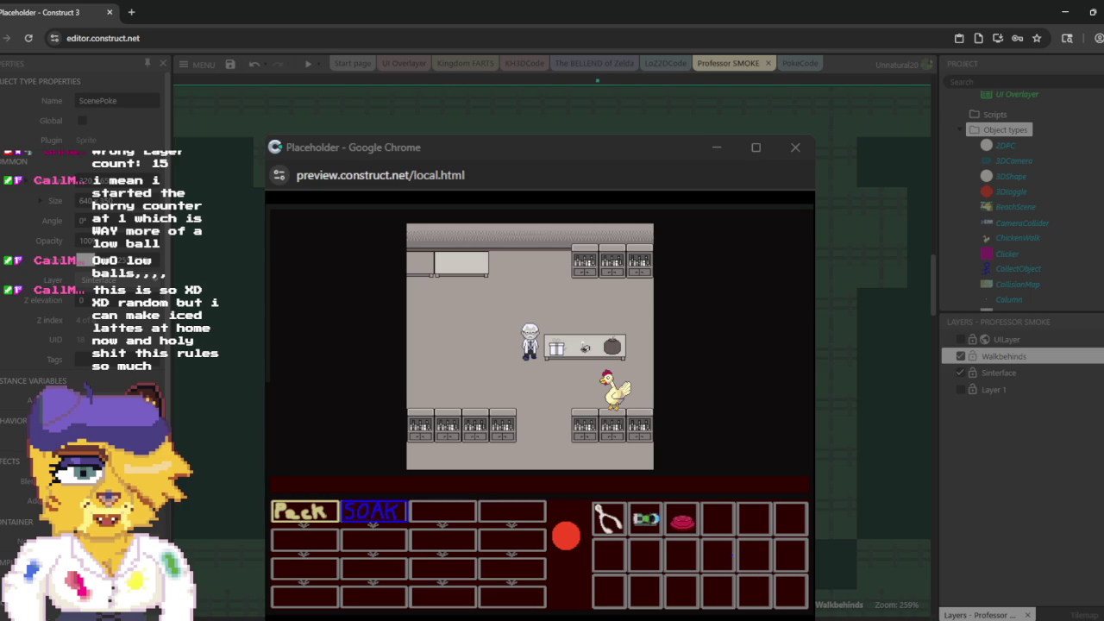
key(Return)
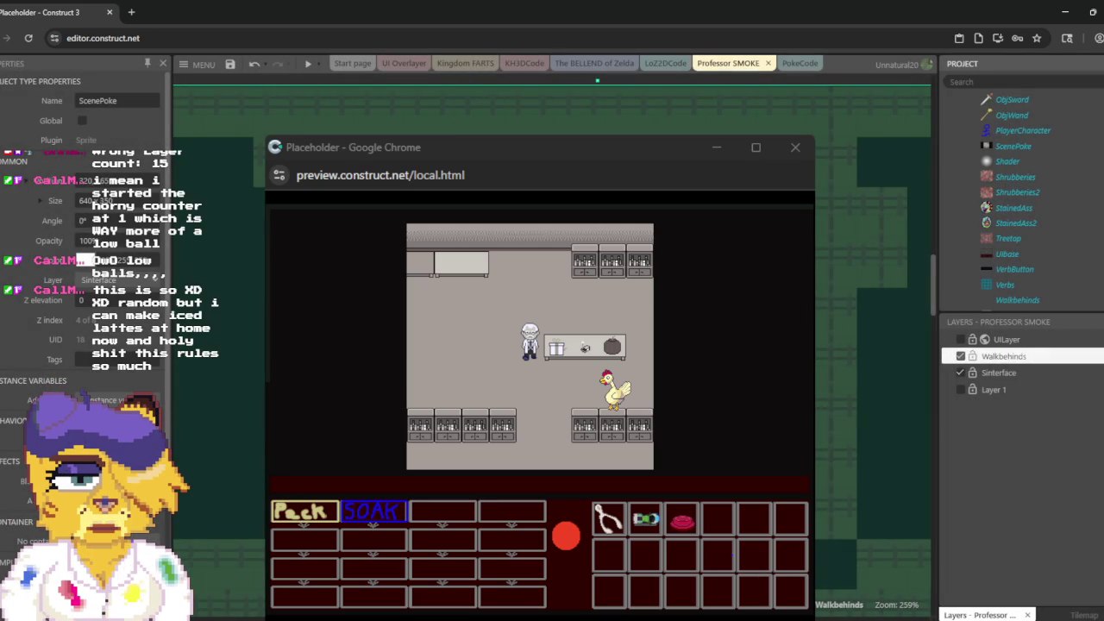
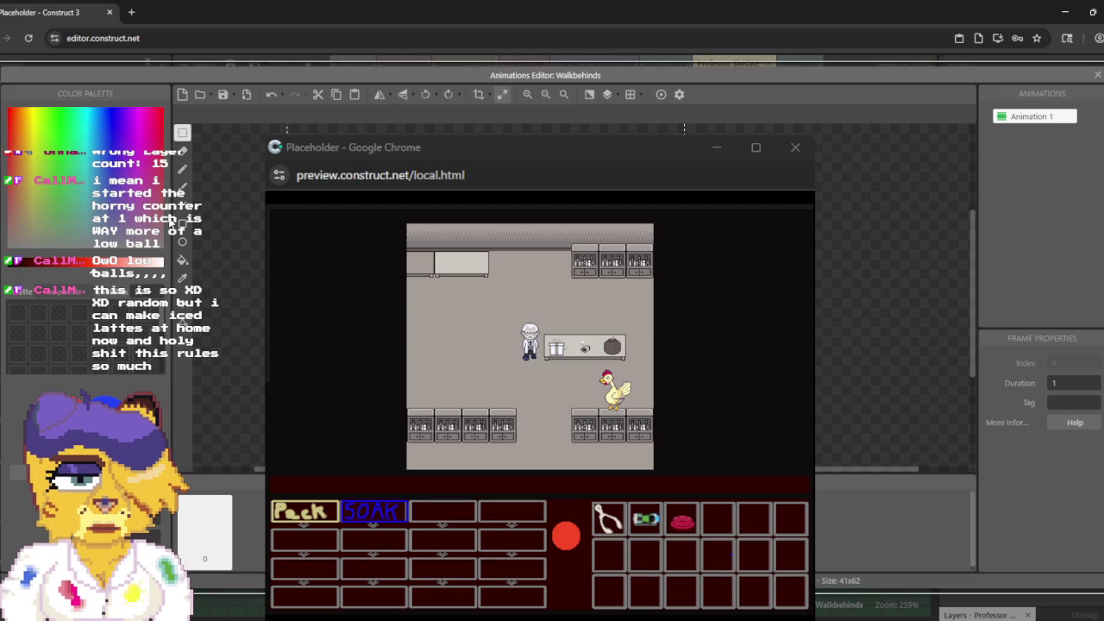
Step: Cycle through the colour picker, fill, rectangle select and brush tools in the image editor
click(183, 277)
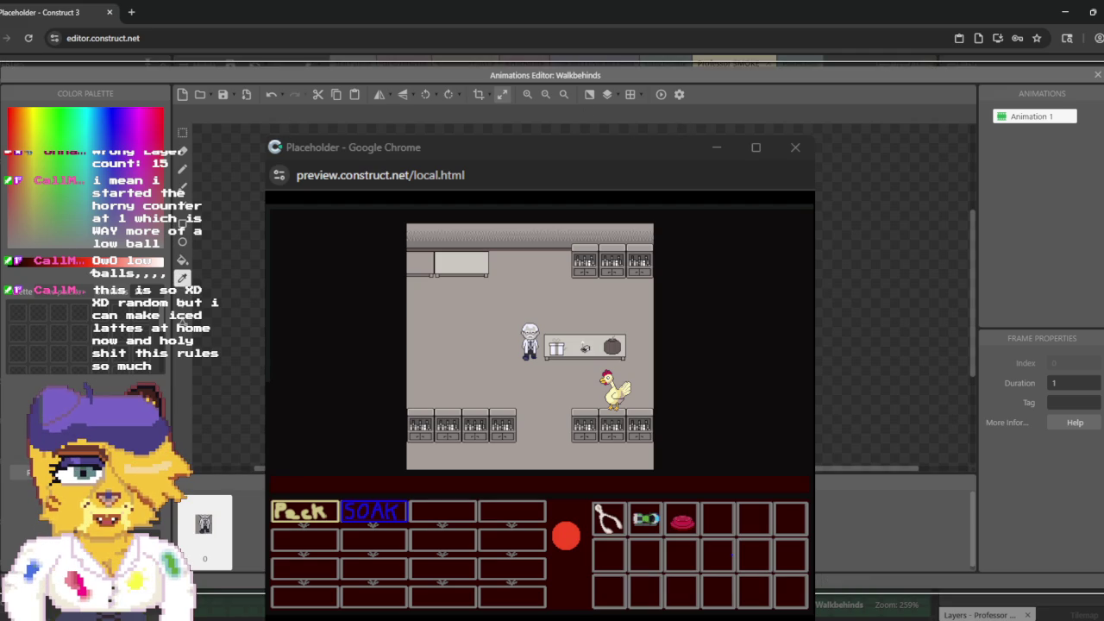
click(182, 260)
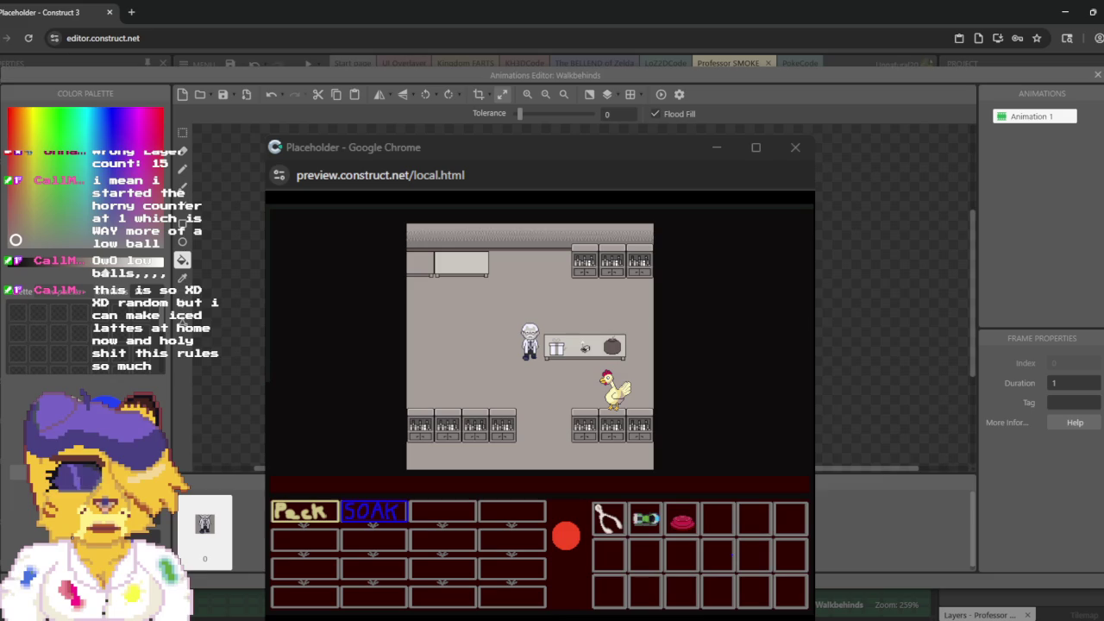
key(s)
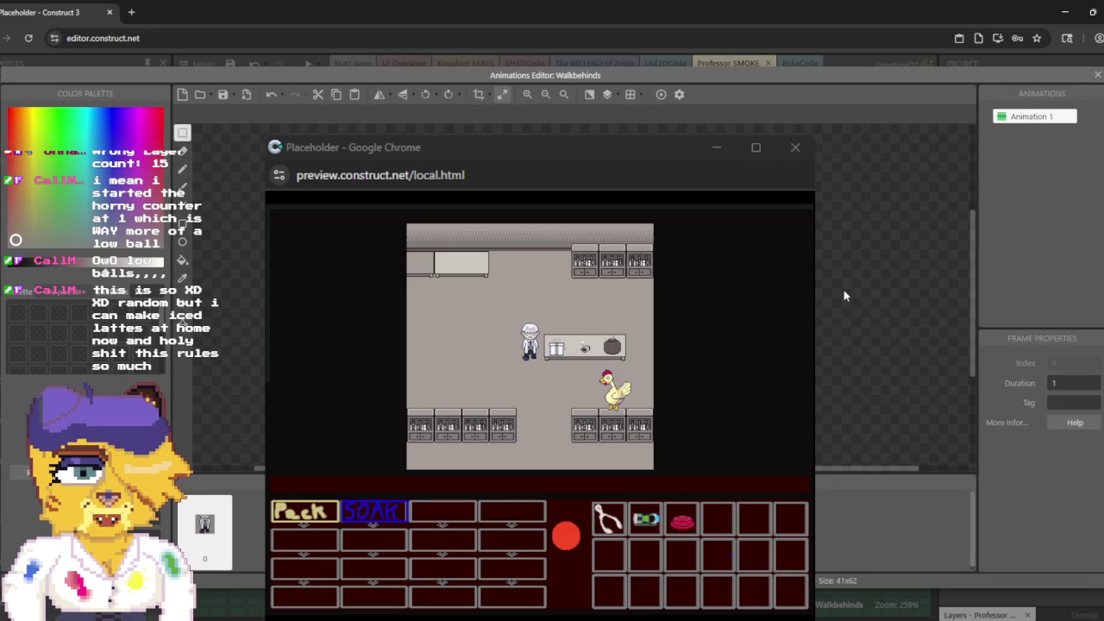
click(183, 153)
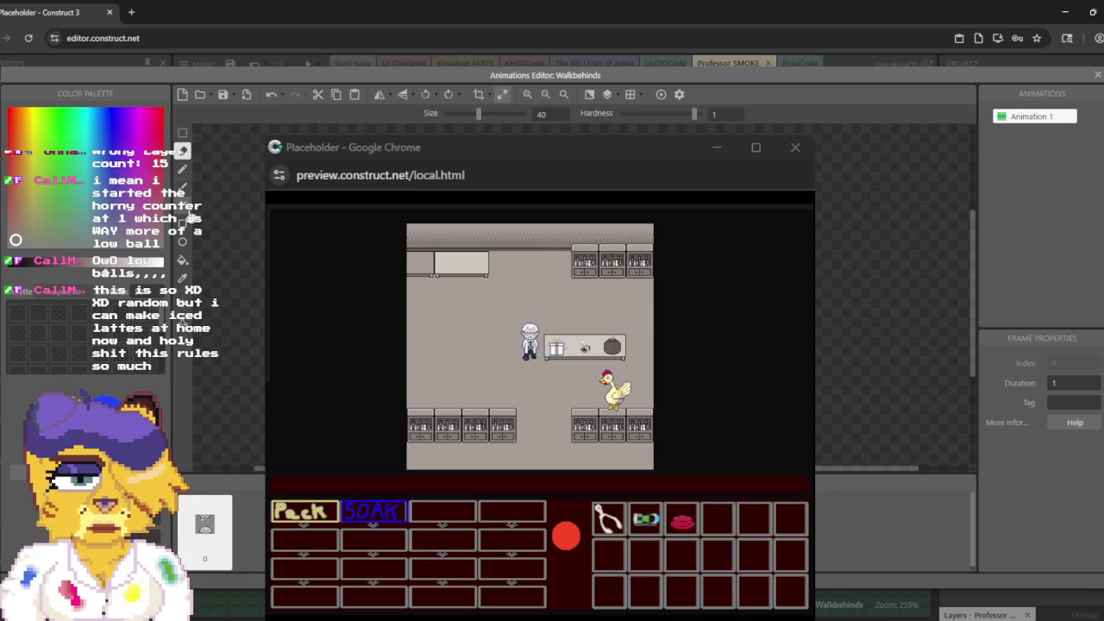
click(182, 259)
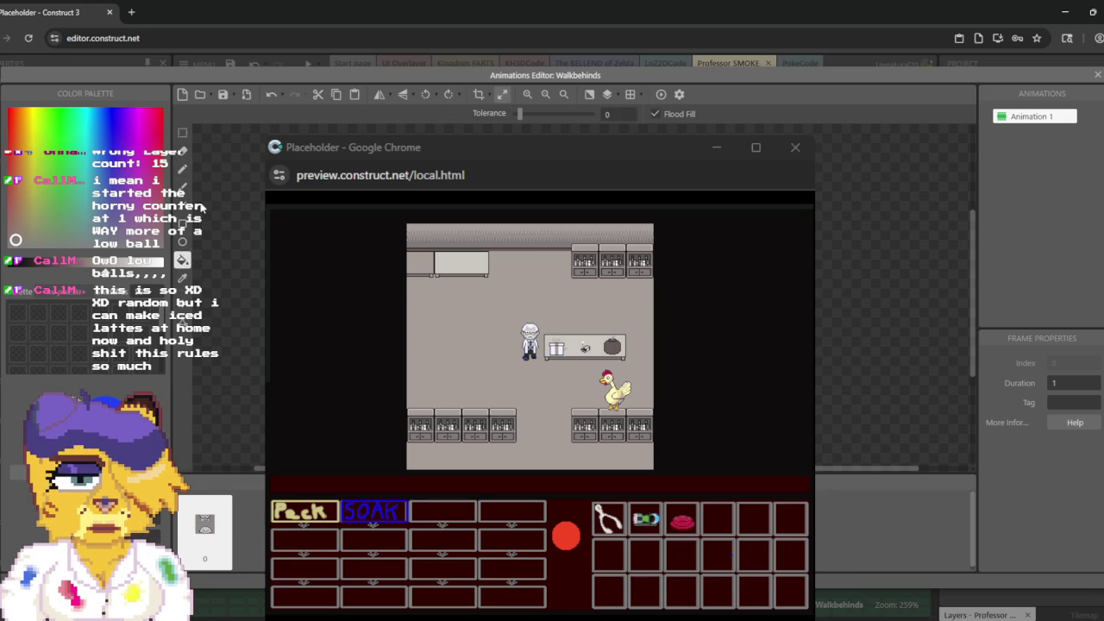
click(182, 150)
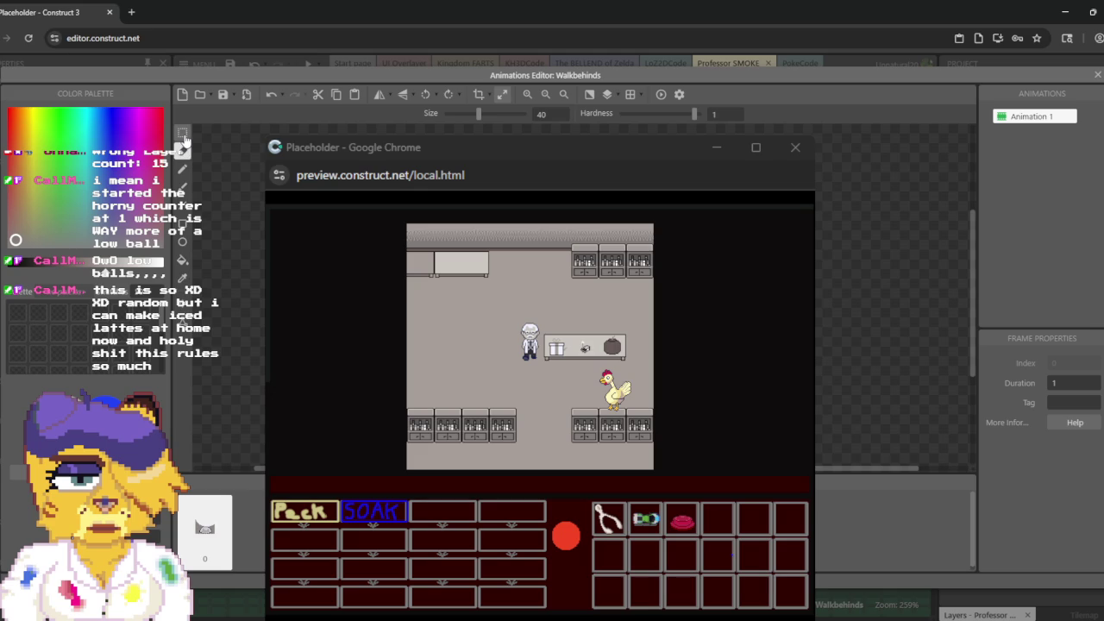
click(183, 135)
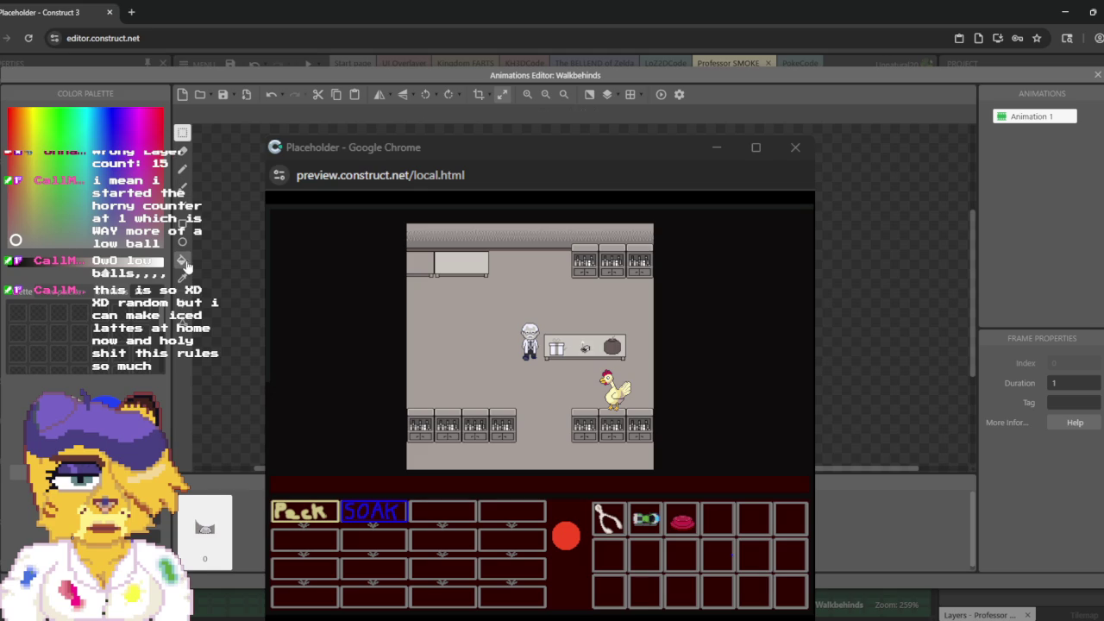
click(183, 263)
click(182, 277)
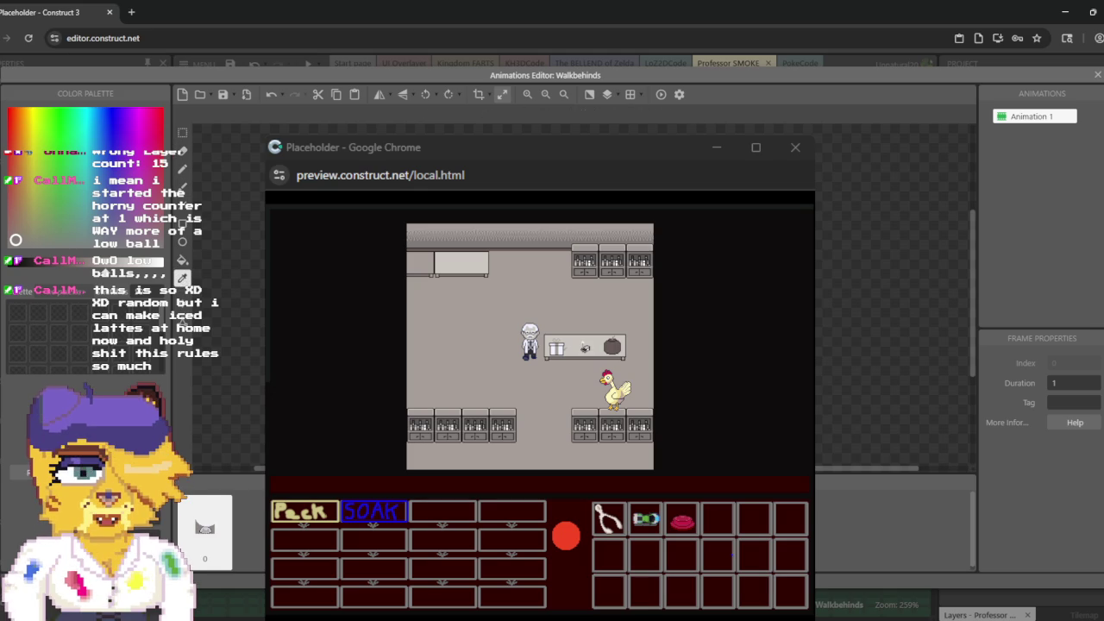
click(183, 261)
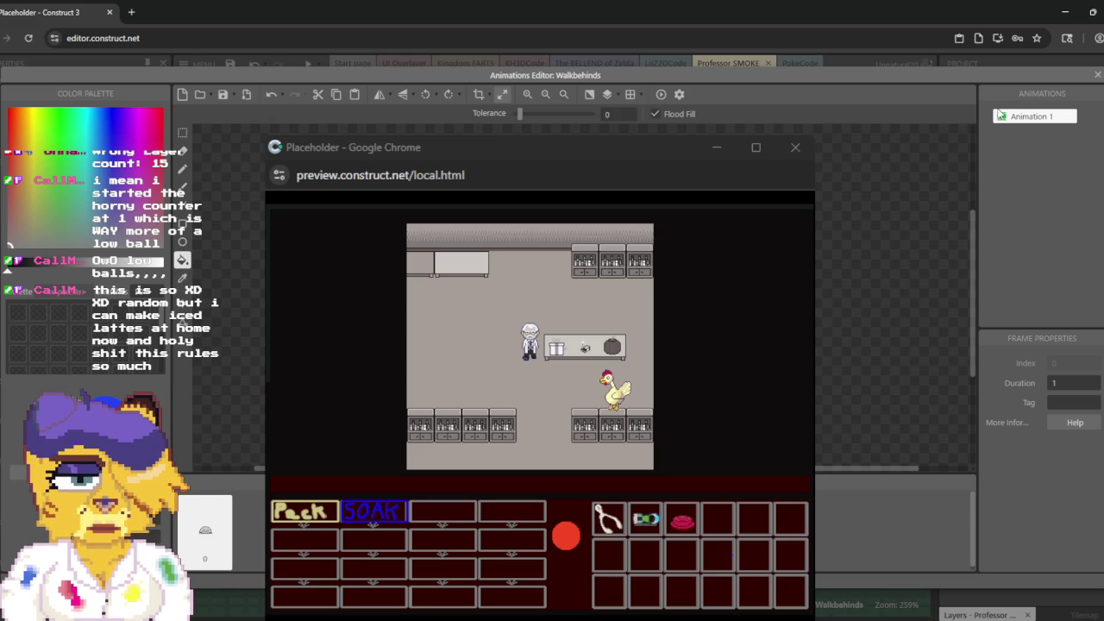
Step: Rename Animation 1 to ProfSmoke
right_click(1019, 127)
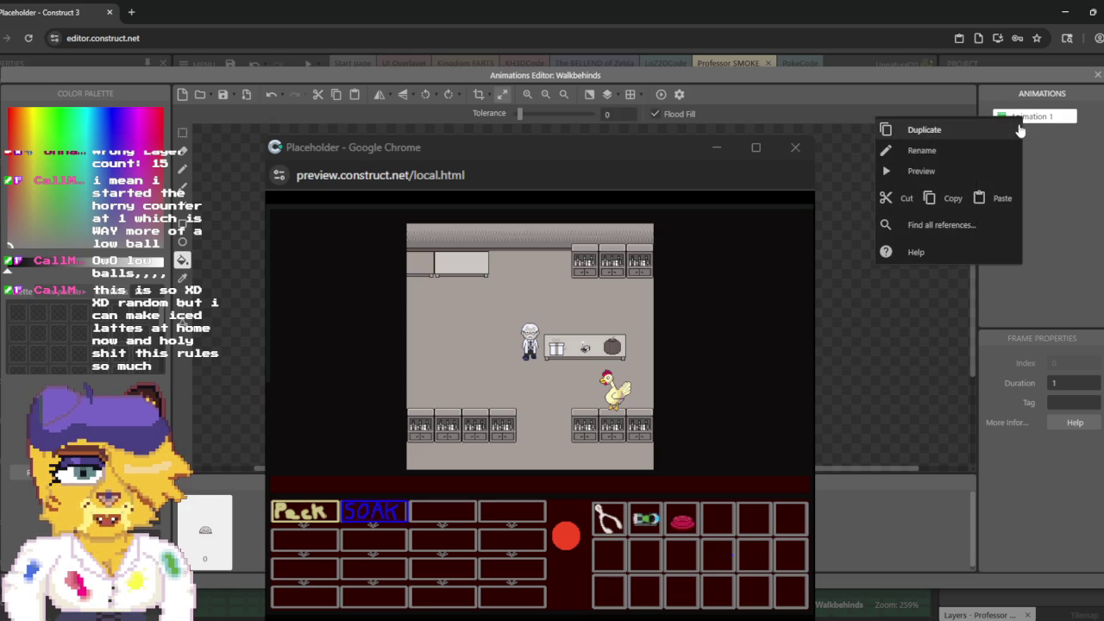
click(952, 151)
text(ProfSmoke)
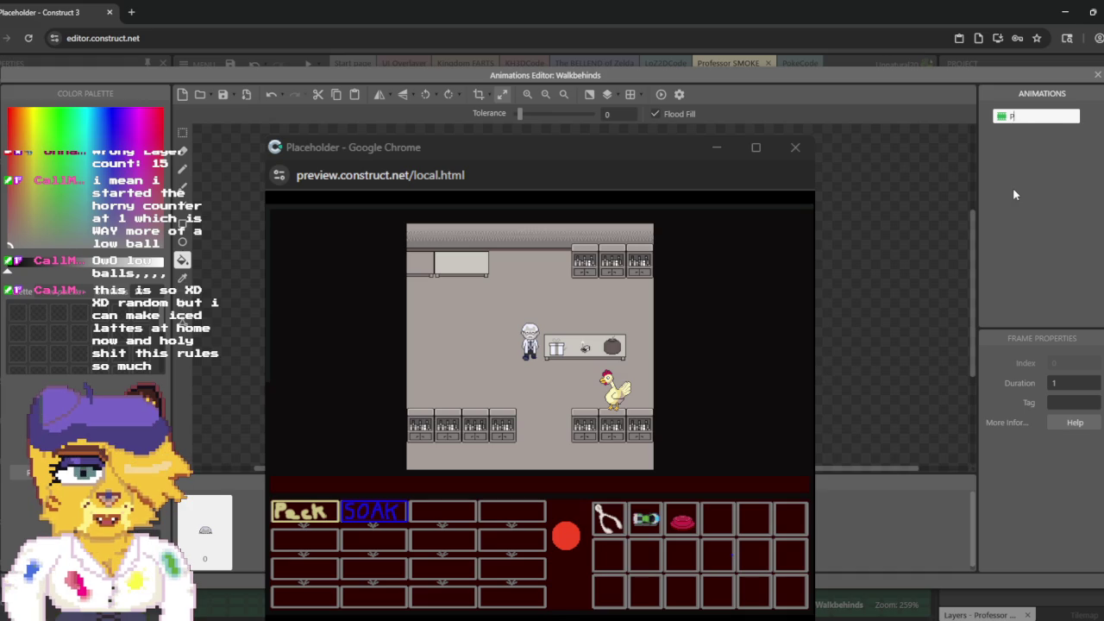
key(Return)
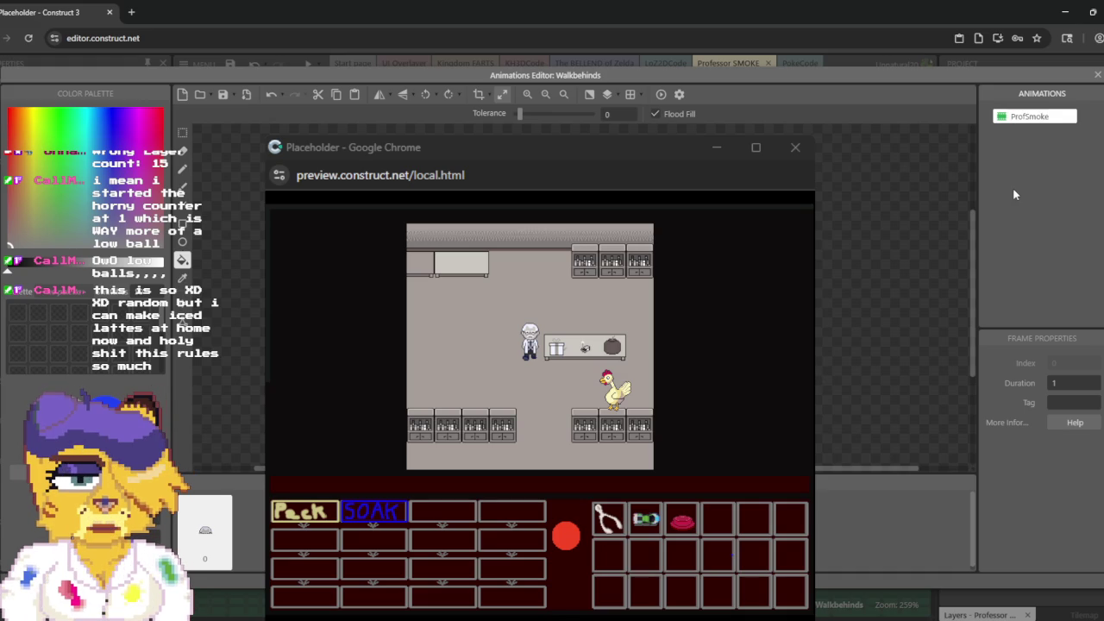
Step: Duplicate ProfSmoke, name the copy Bookshelf, and close the Animations Editor
right_click(1034, 122)
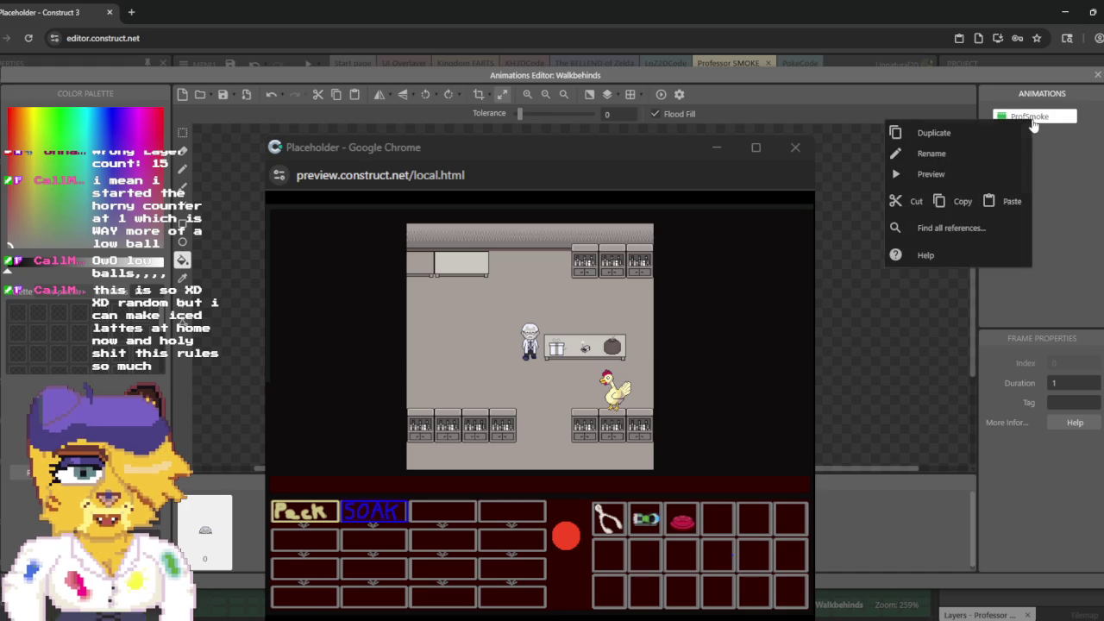
click(1026, 131)
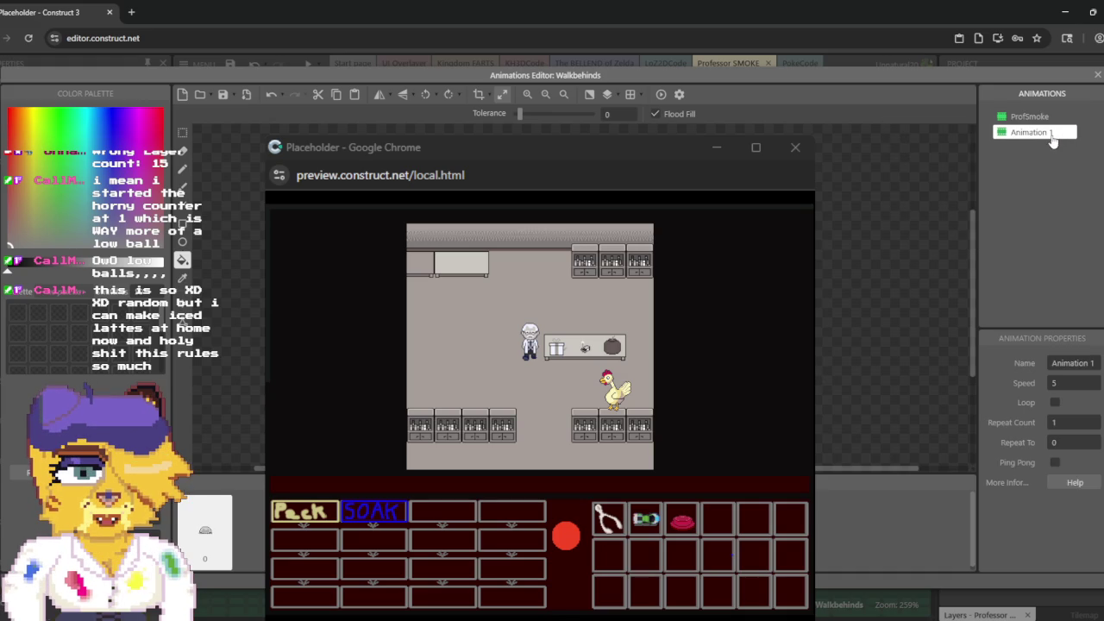
right_click(1054, 137)
click(979, 170)
text(Bookshelf)
key(Return)
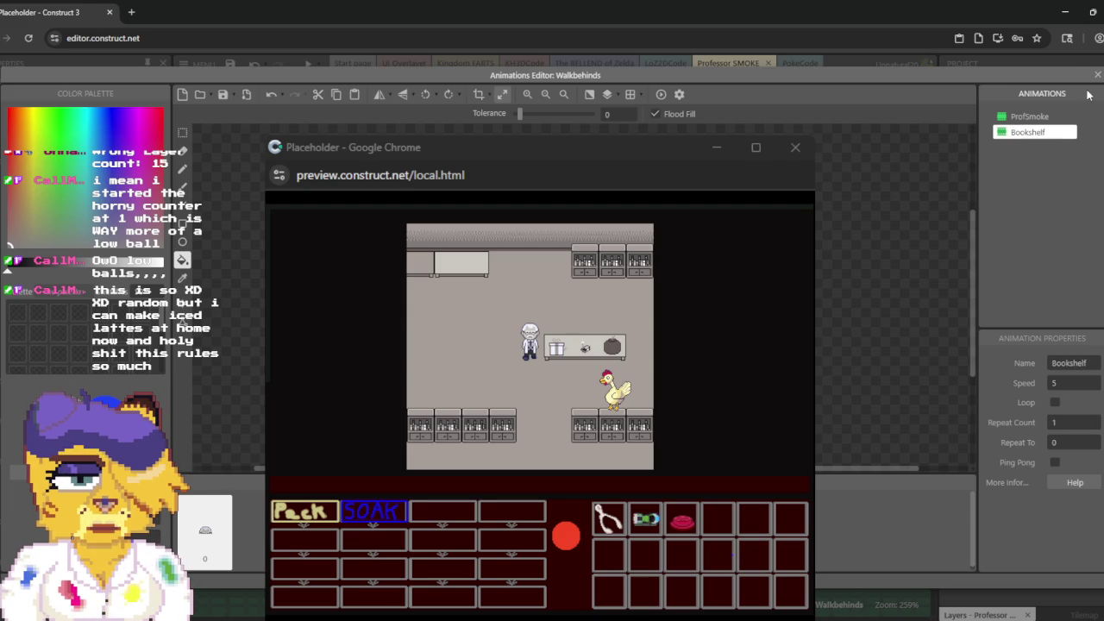
click(1097, 75)
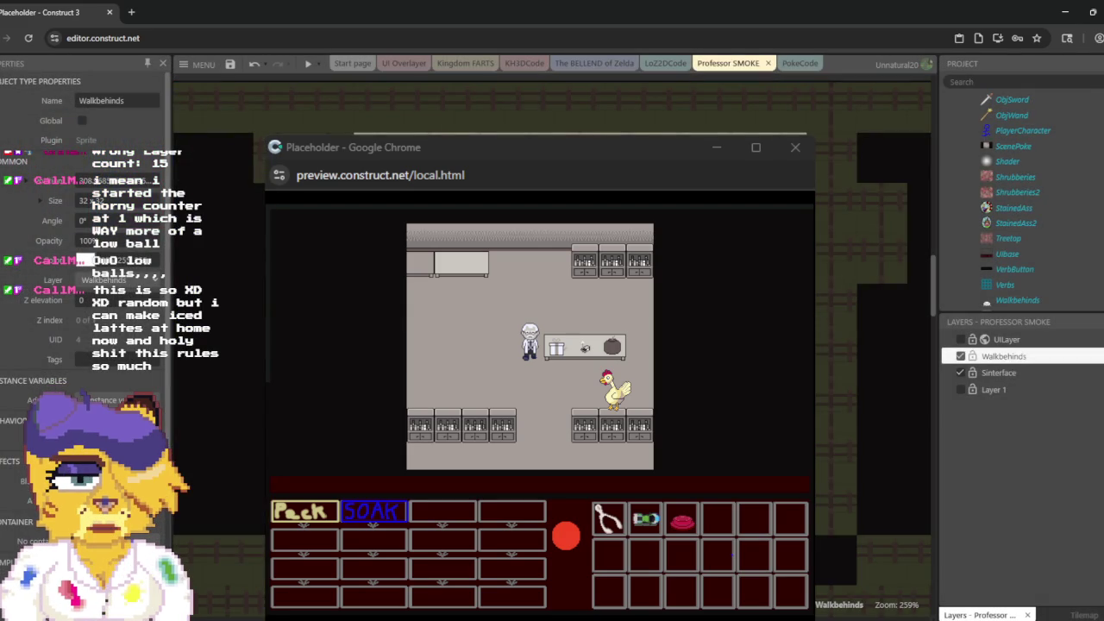
Step: Scroll the Project bar to the top and show the Placeholder project's properties
scroll(871, 431, up, 5)
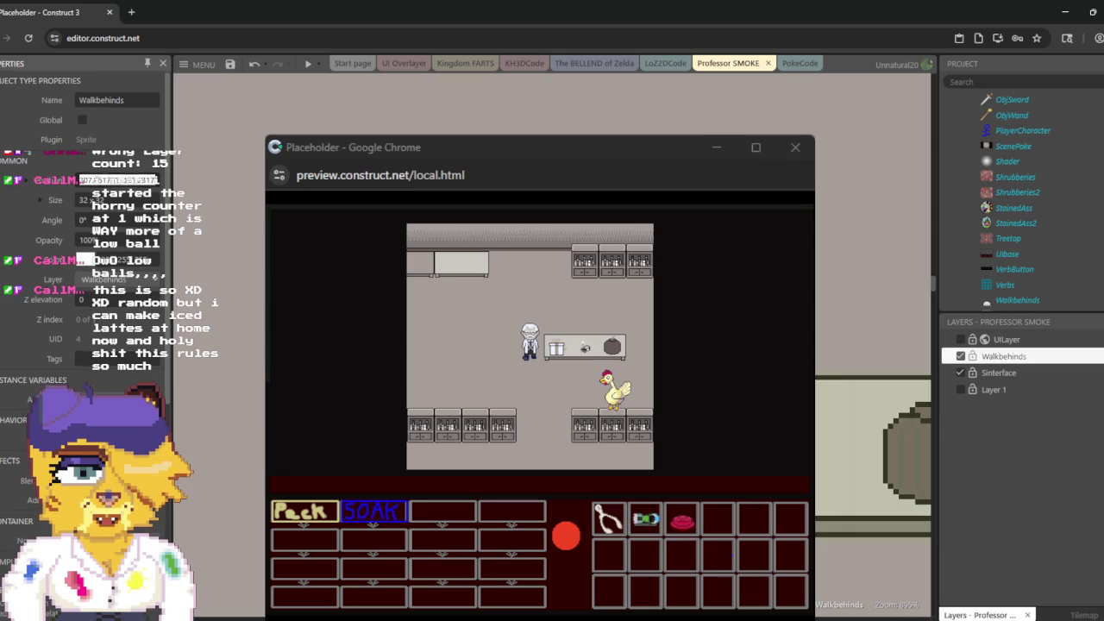
scroll(86, 259, down, 5)
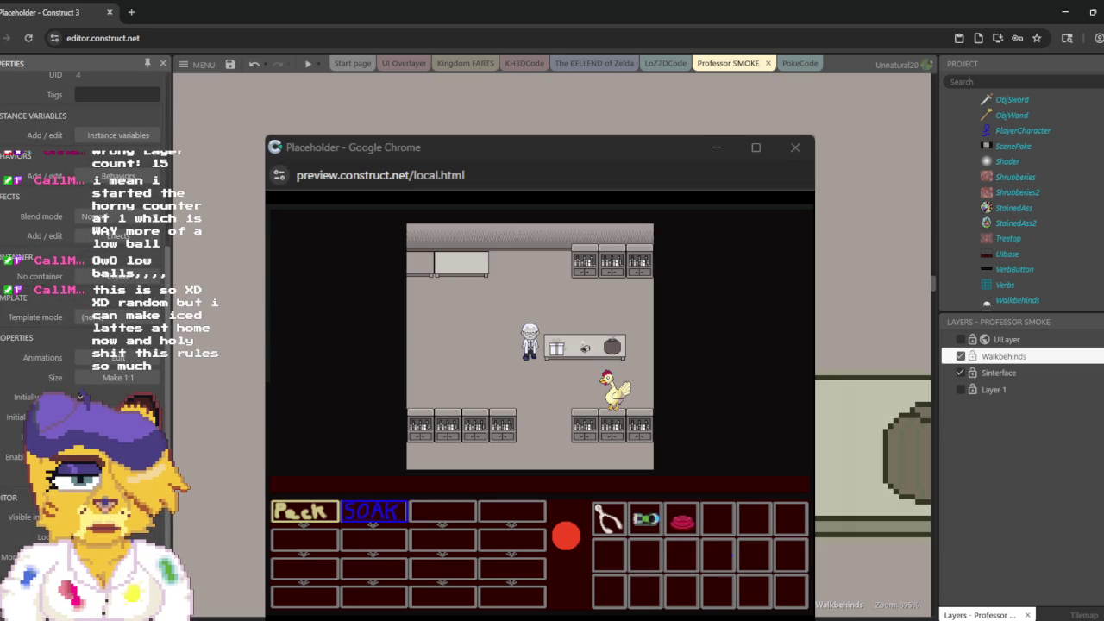
scroll(87, 258, up, 5)
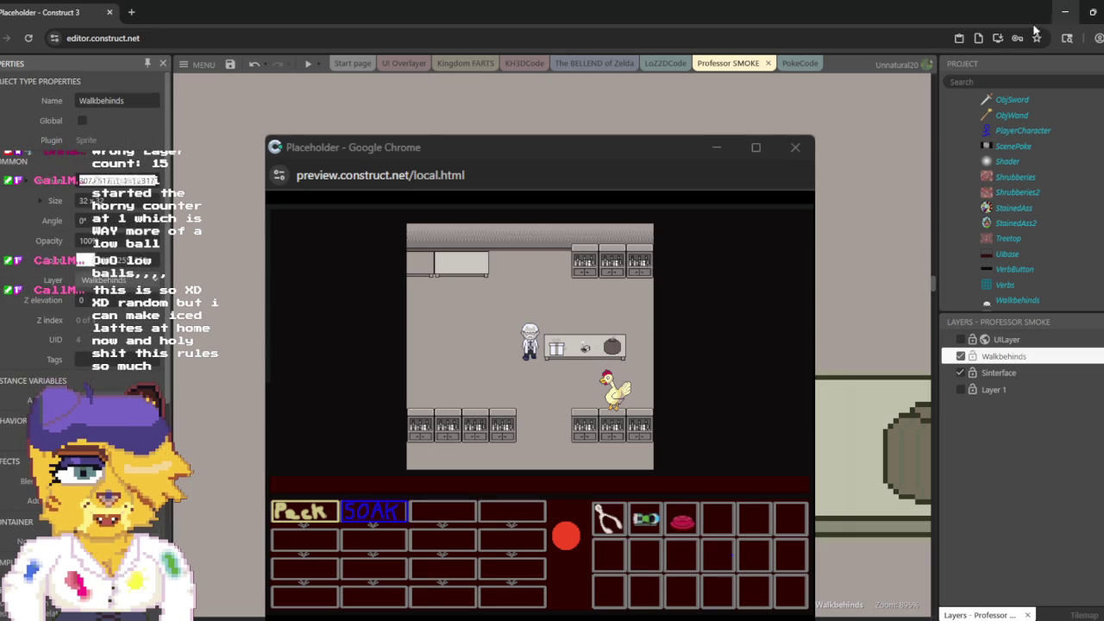
scroll(1074, 172, up, 5)
scroll(1074, 172, up, 2)
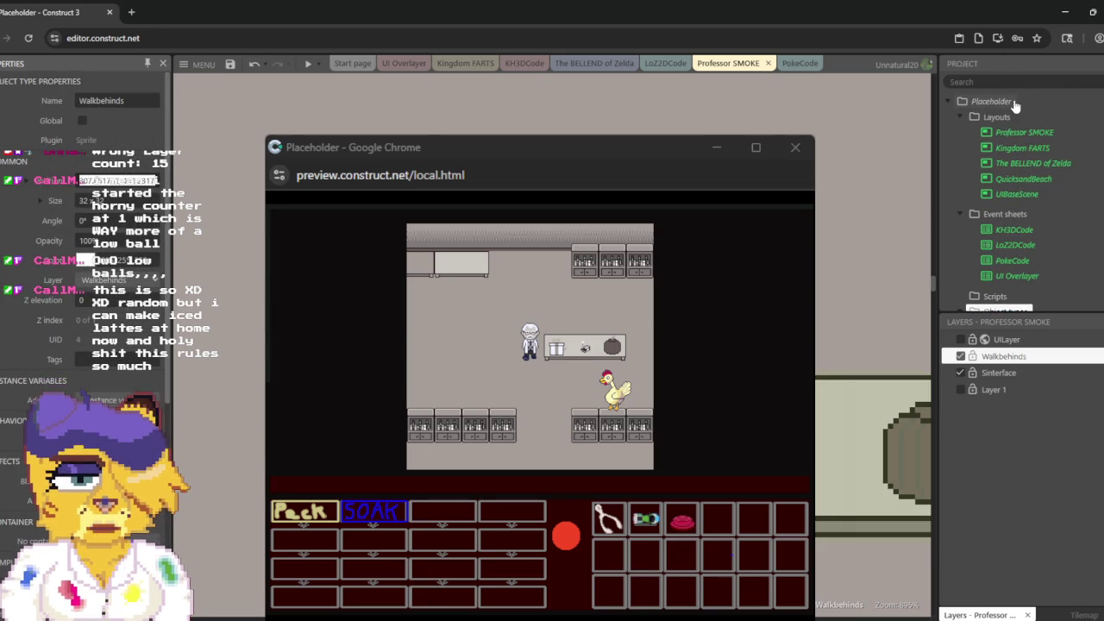
click(987, 101)
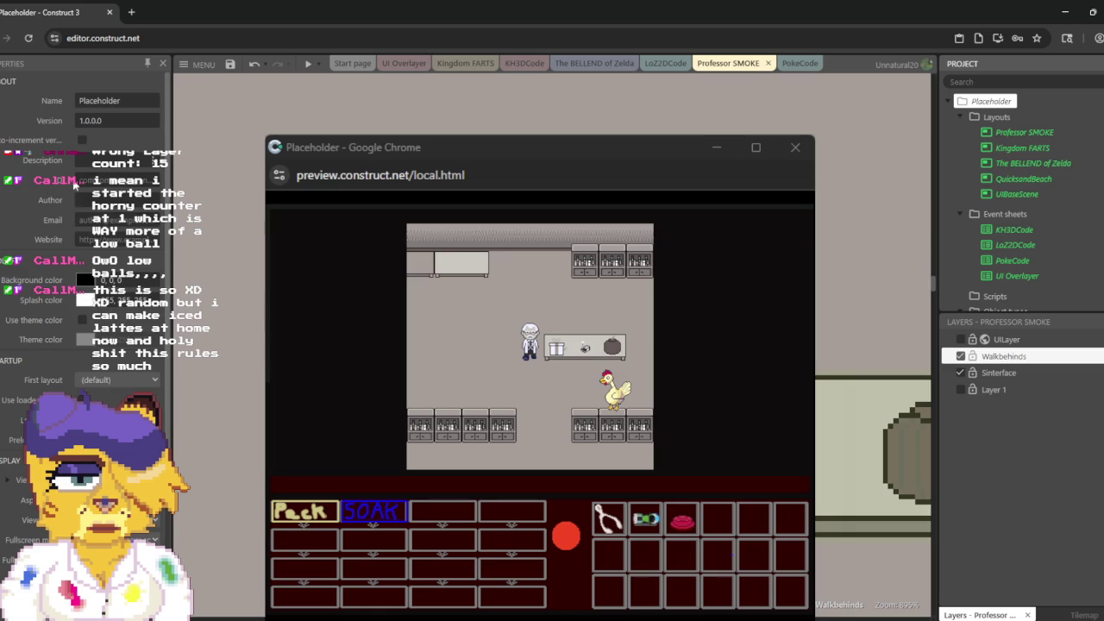
Step: Select the Walkbehinds object in the layout to show its properties
scroll(87, 160, down, 2)
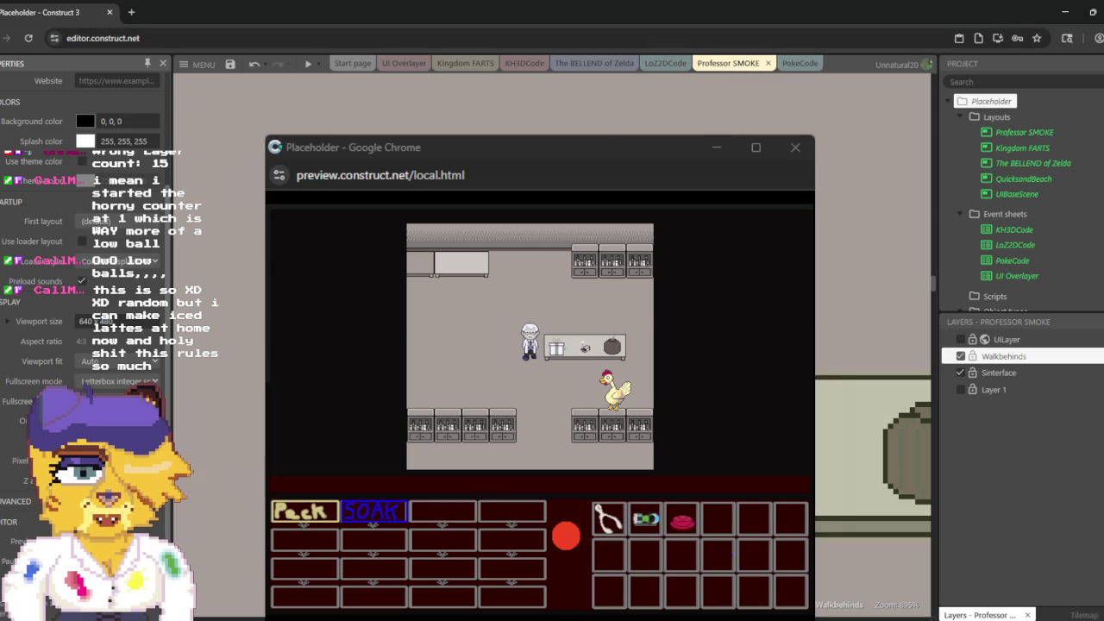
scroll(871, 431, down, 5)
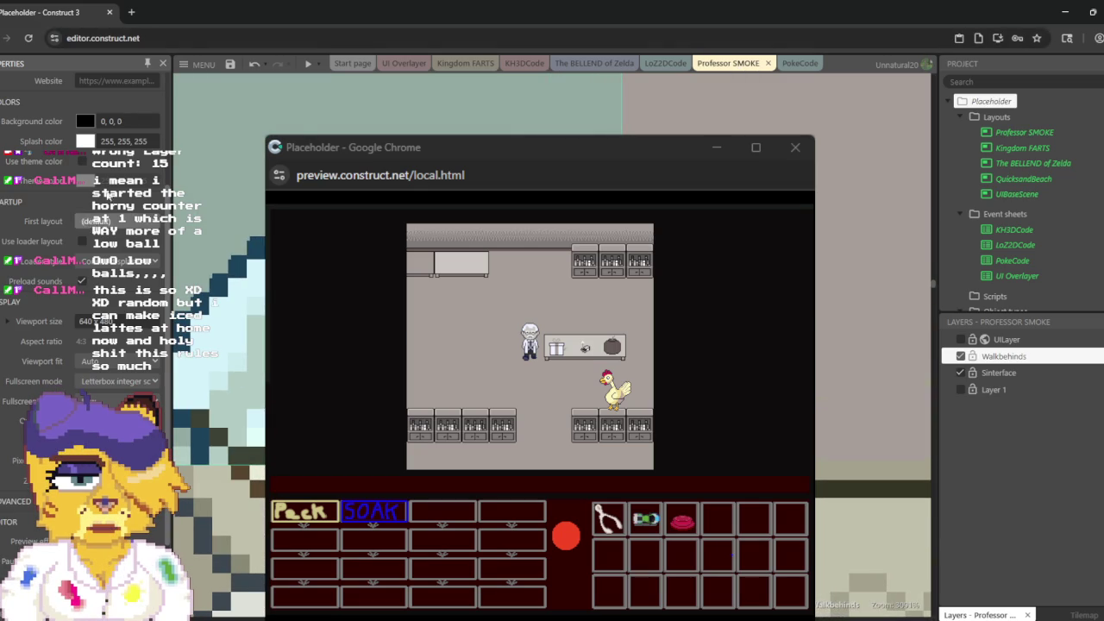
scroll(127, 171, up, 3)
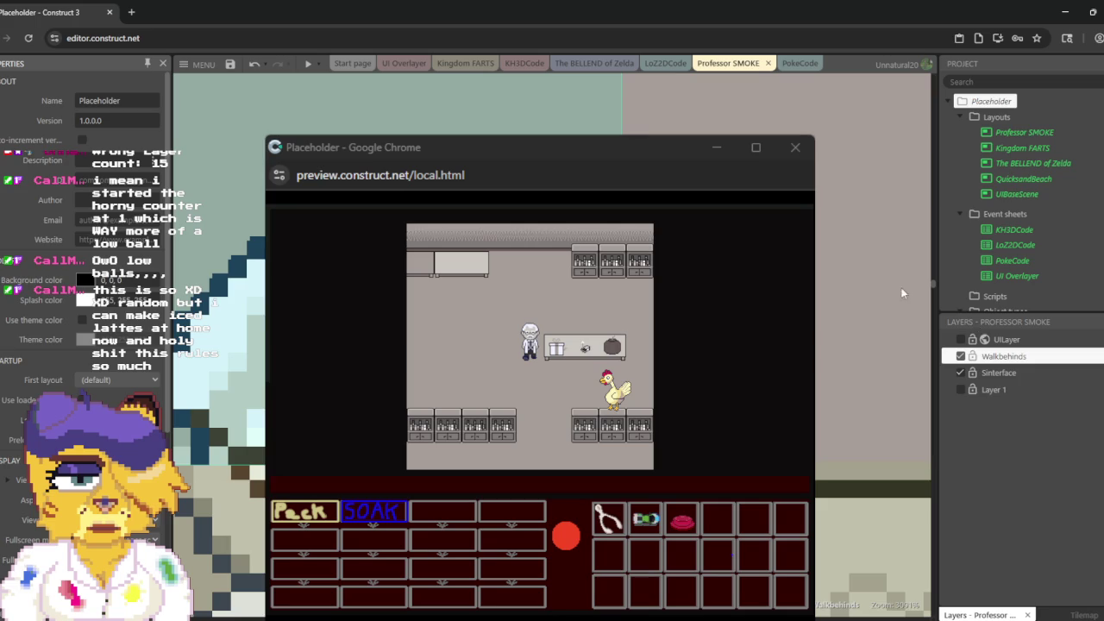
click(871, 483)
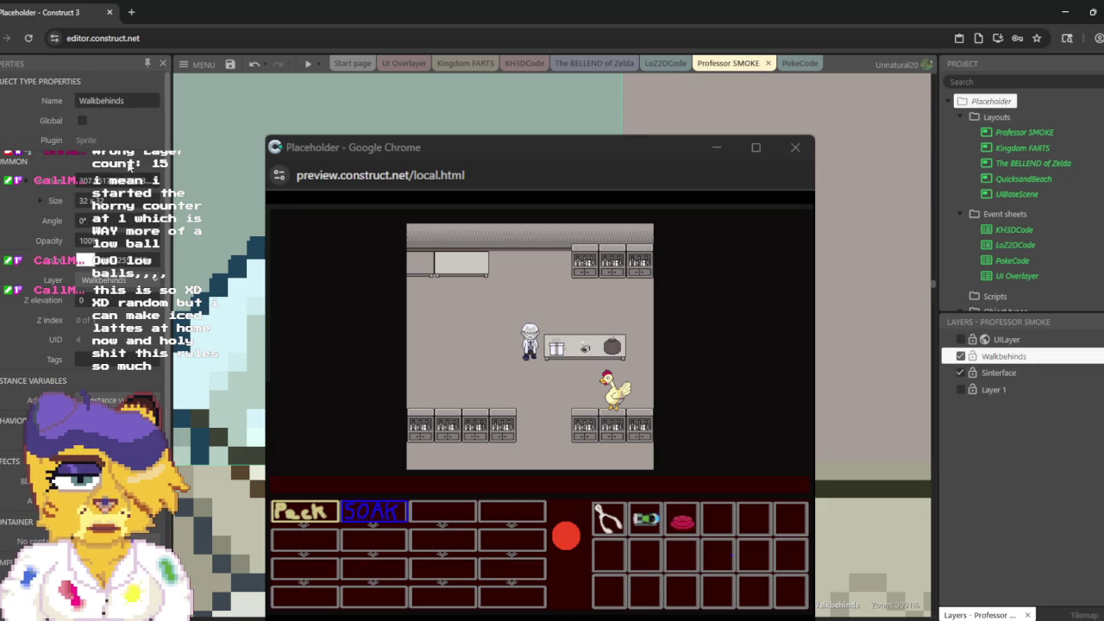
Step: Move the Walkbehinds sprite to position 308, 35 and commit its Size value
click(83, 179)
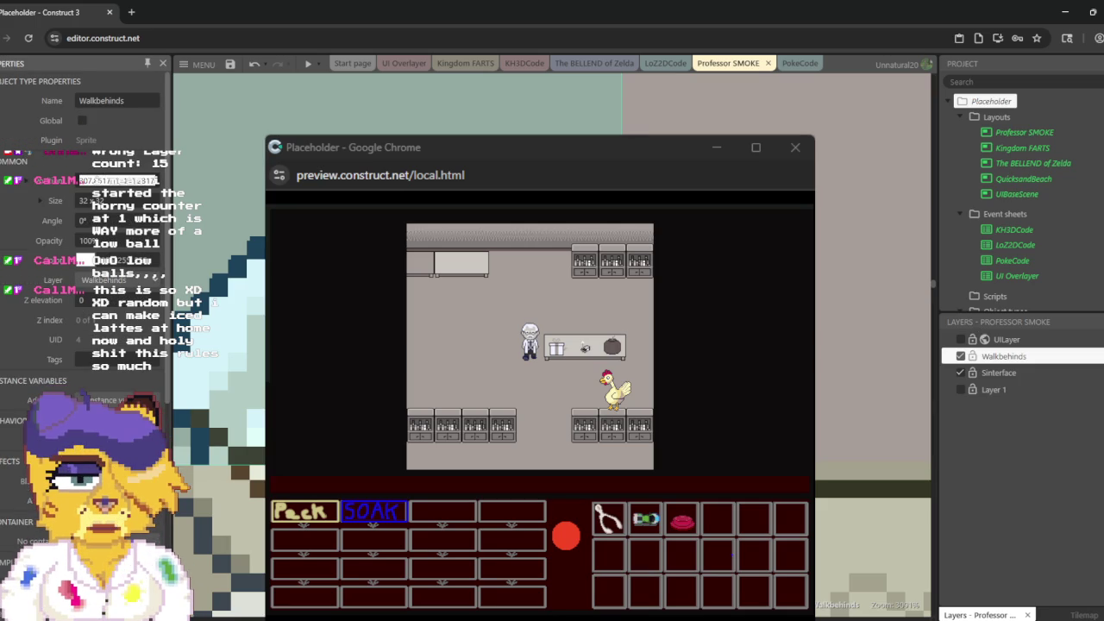
text(308)
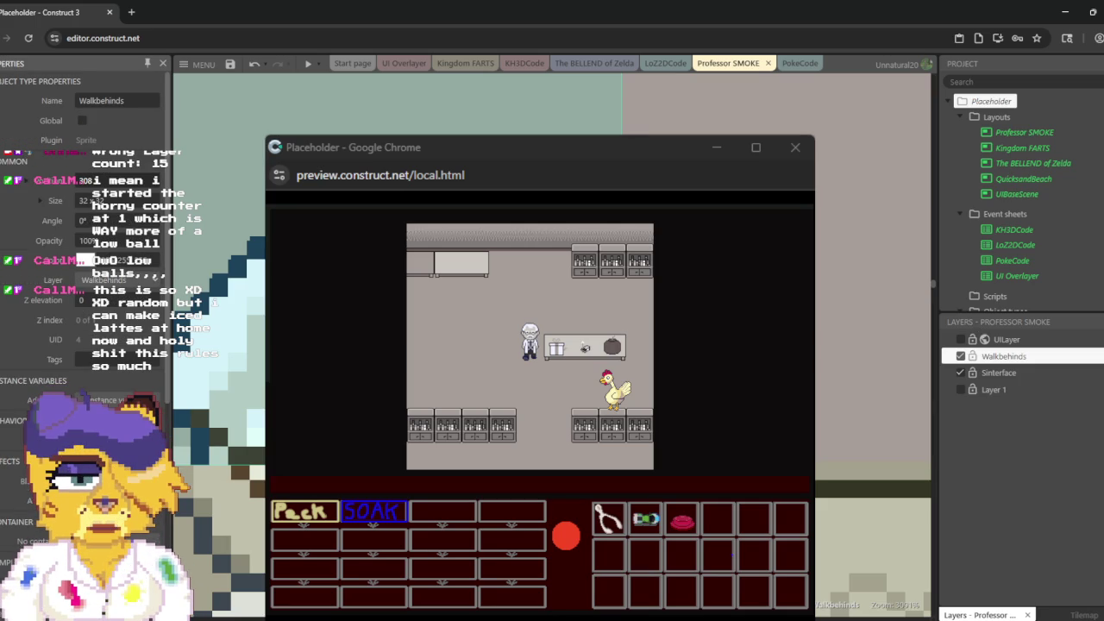
text(, 35)
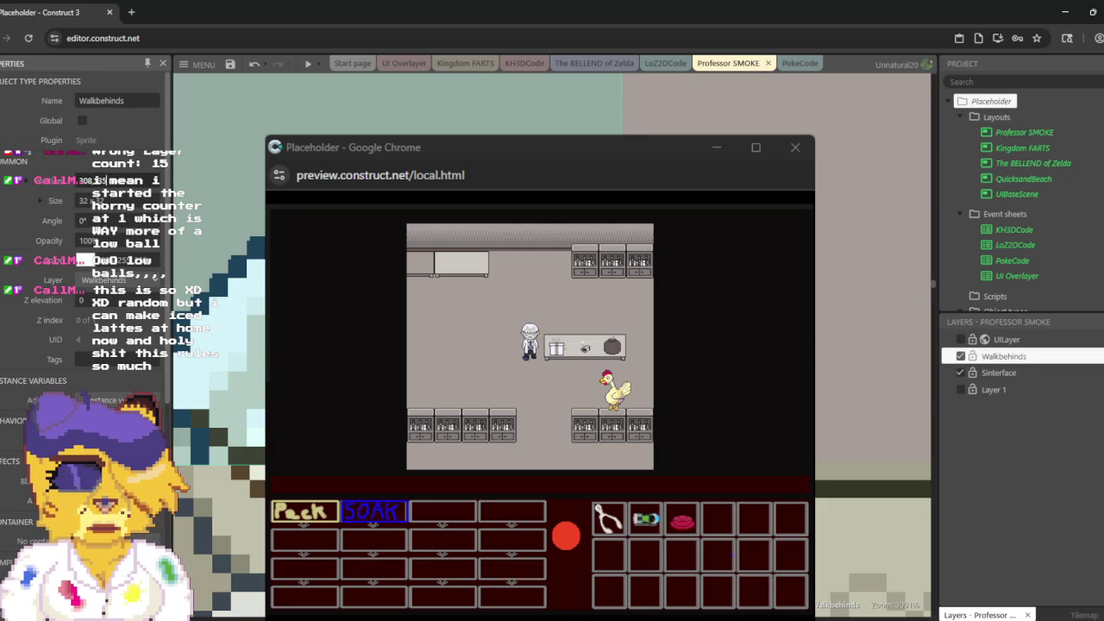
click(92, 200)
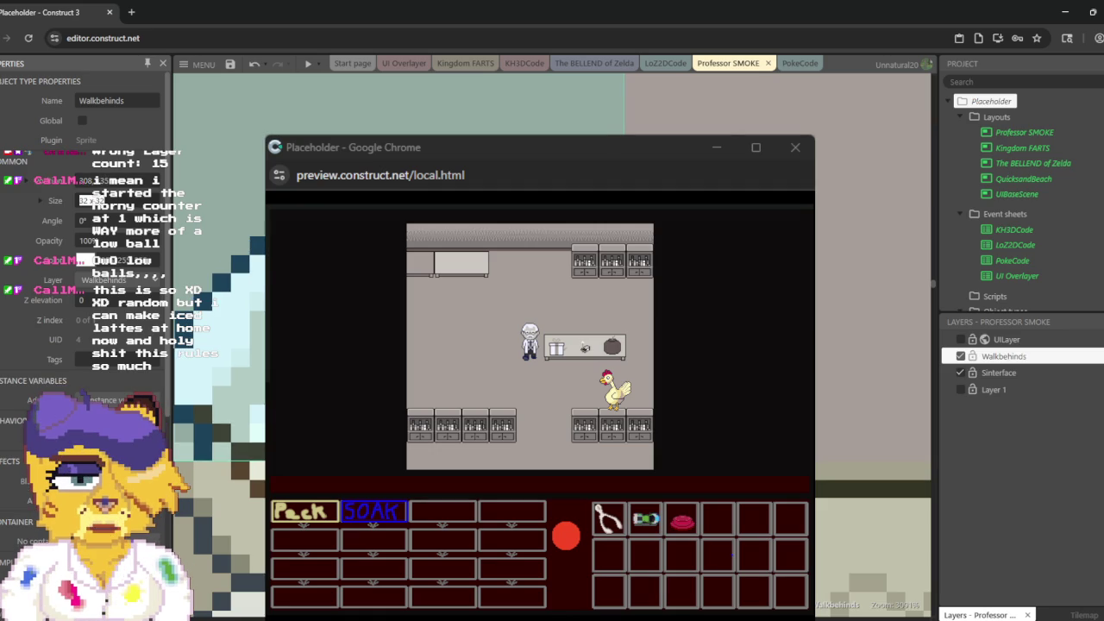
click(1011, 456)
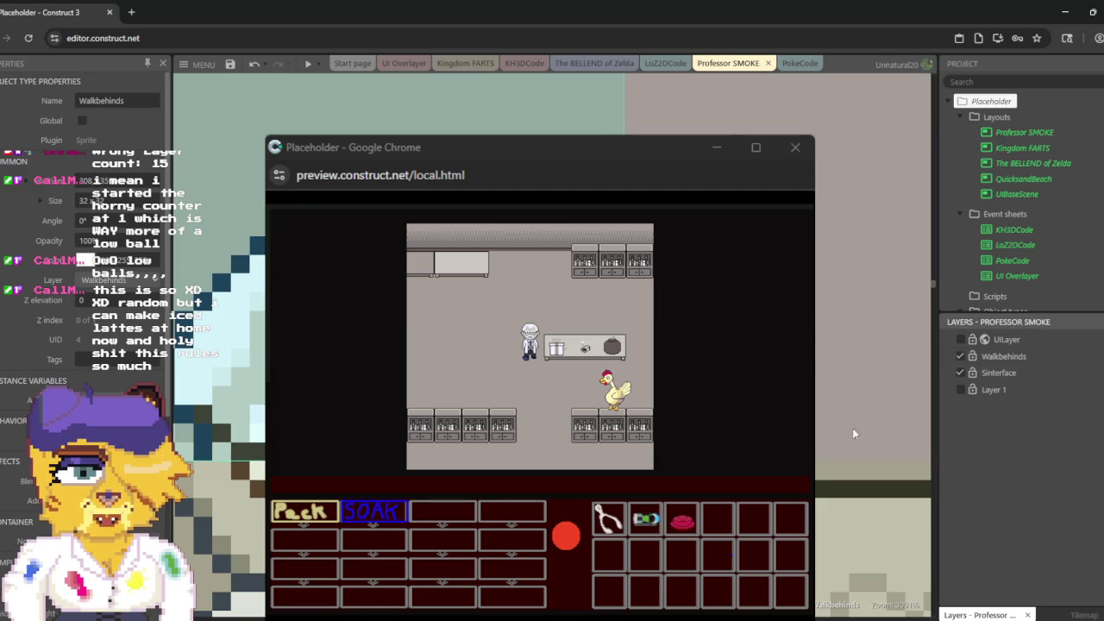
scroll(873, 388, down, 5)
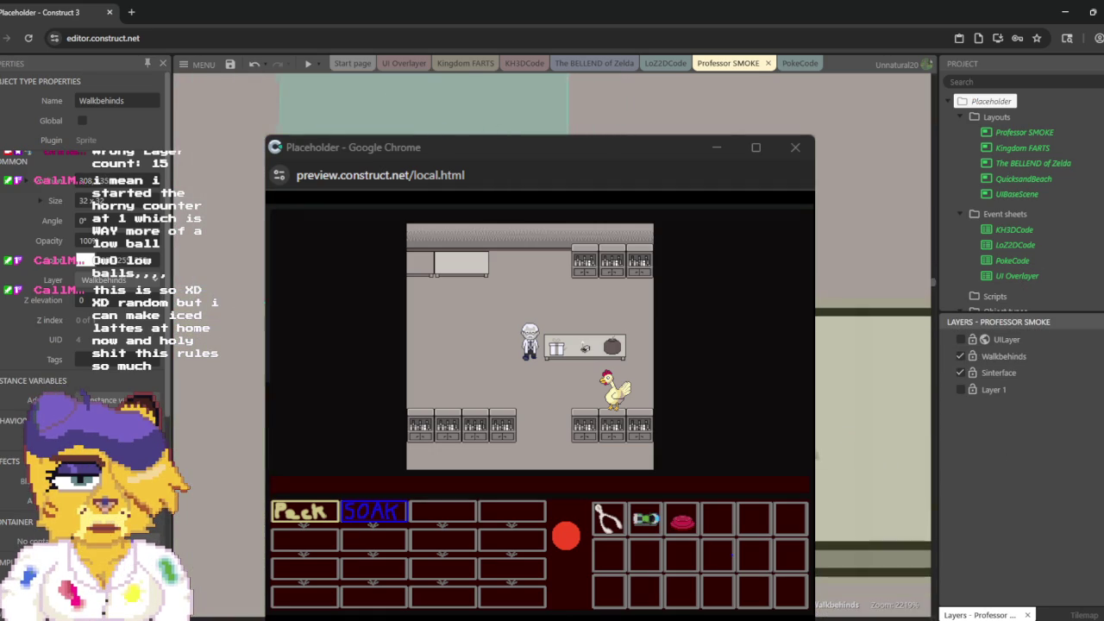
scroll(873, 379, up, 5)
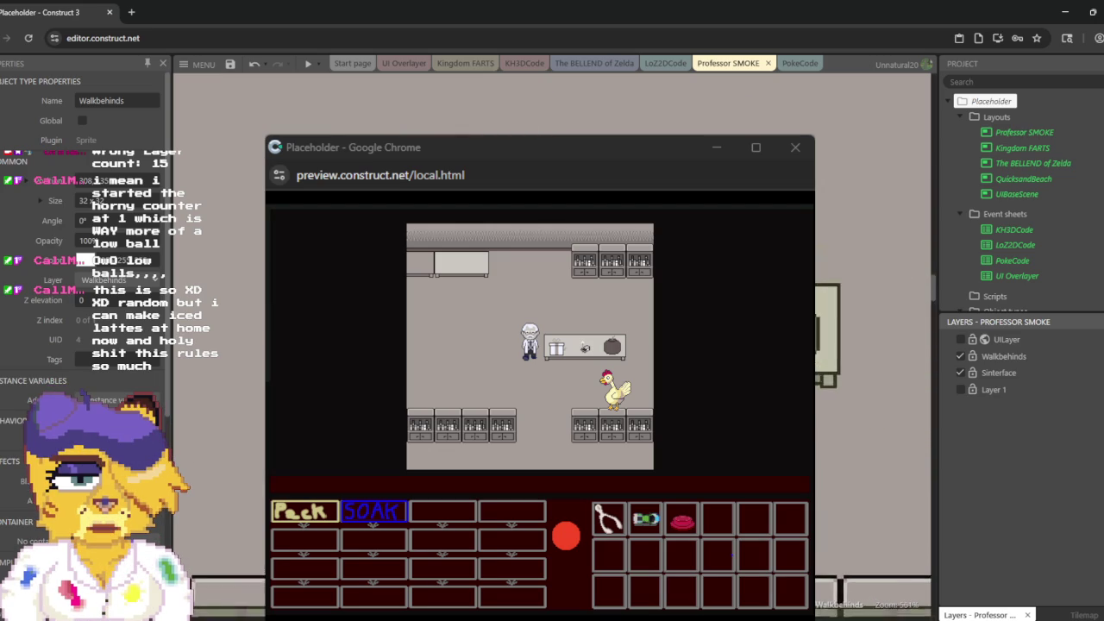
scroll(872, 380, down, 2)
scroll(923, 397, down, 3)
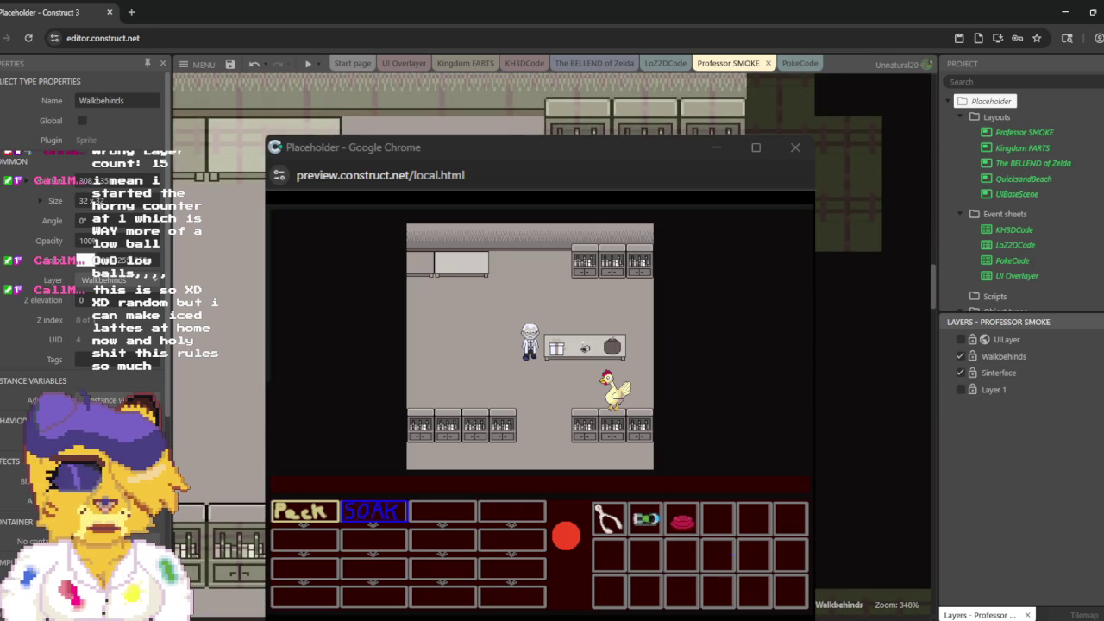
scroll(873, 379, up, 2)
scroll(873, 379, up, 3)
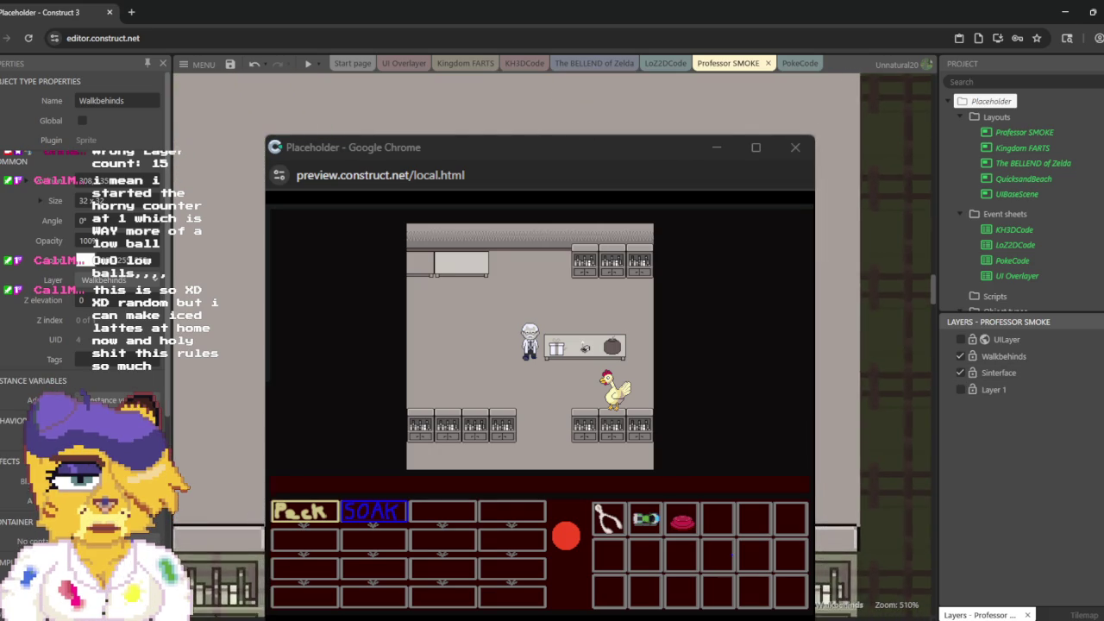
scroll(872, 379, down, 5)
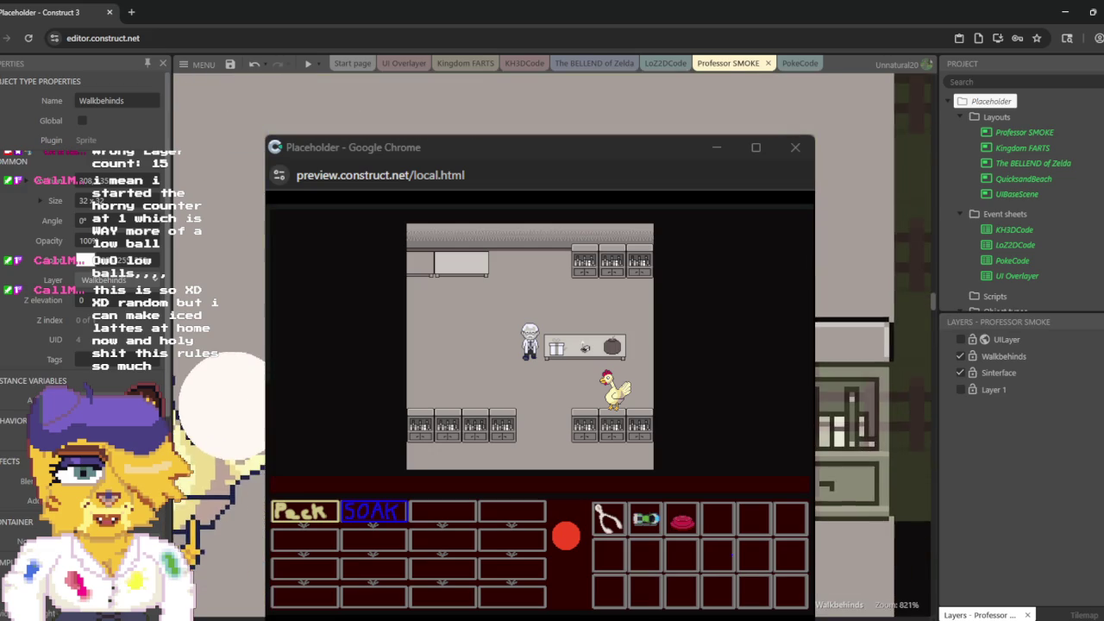
scroll(872, 405, up, 6)
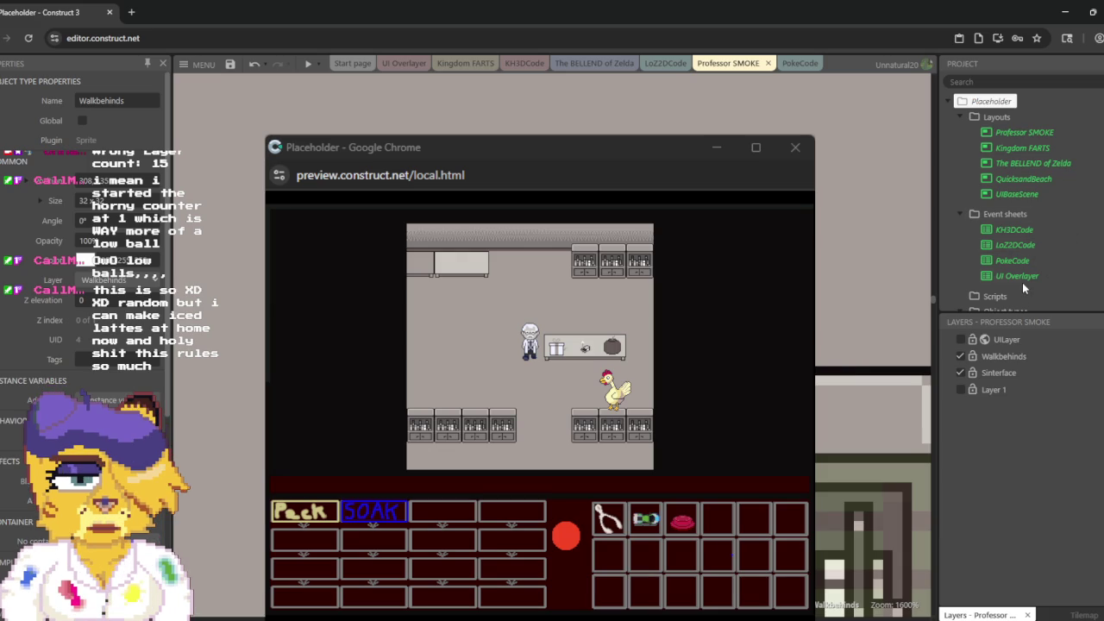
Step: Select the CollisionMap tilemap, then the ScenePoke sprite, and bring up ScenePoke's animations
click(871, 405)
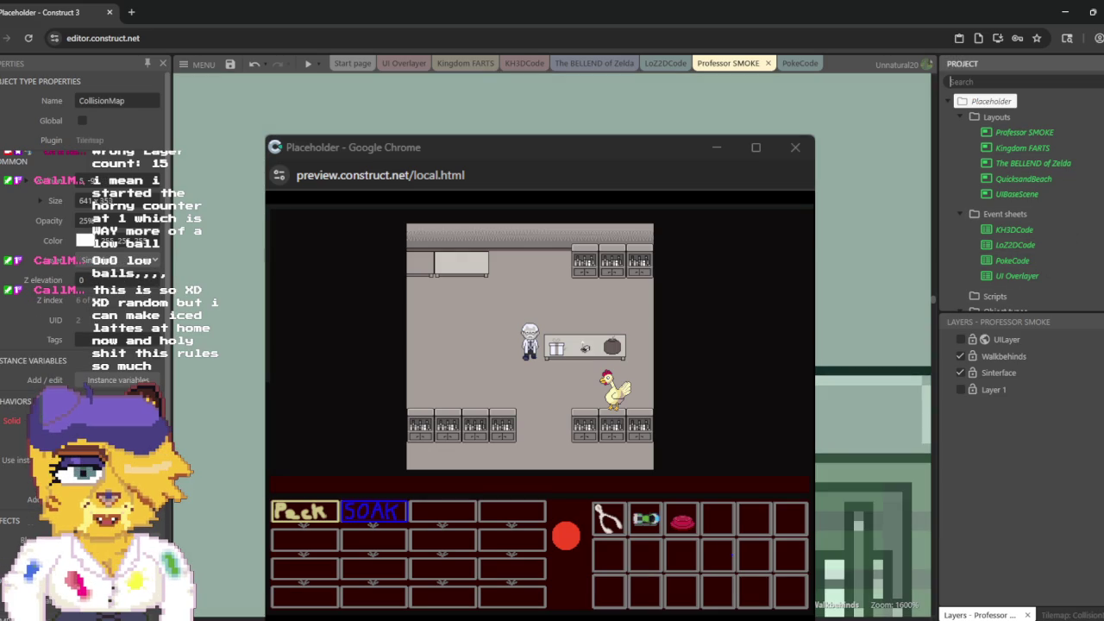
click(871, 406)
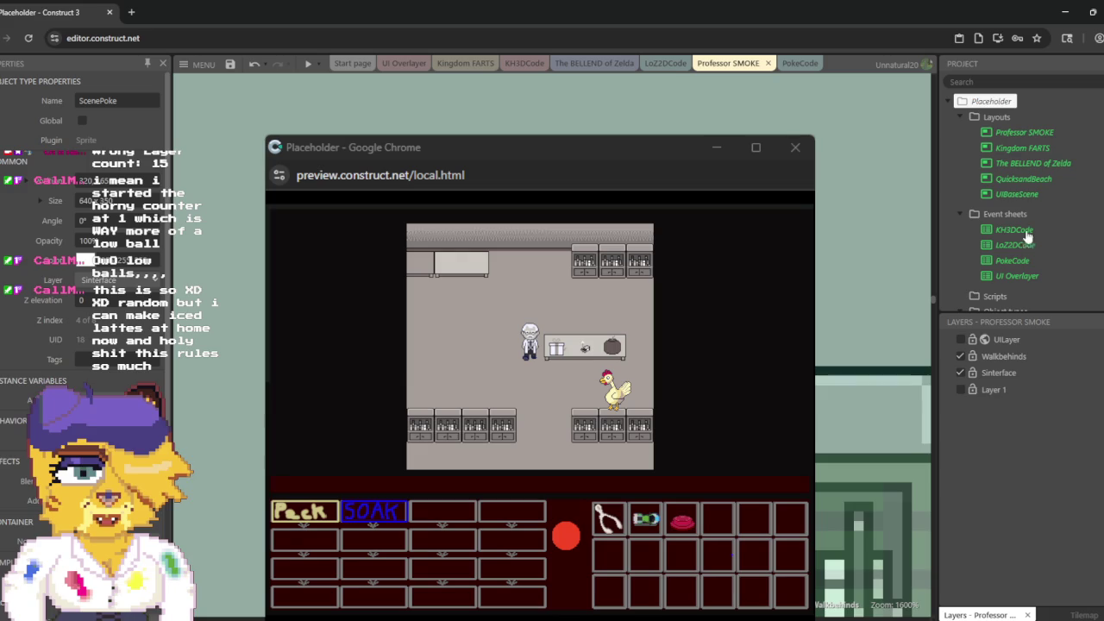
scroll(1026, 190, down, 5)
scroll(1026, 184, down, 5)
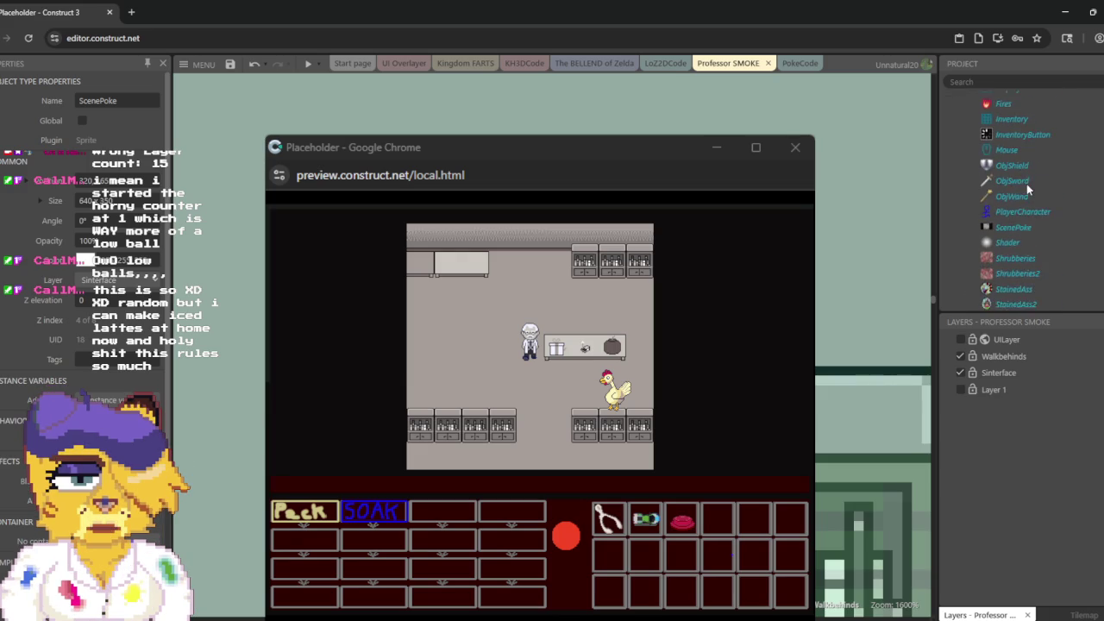
double_click(1014, 167)
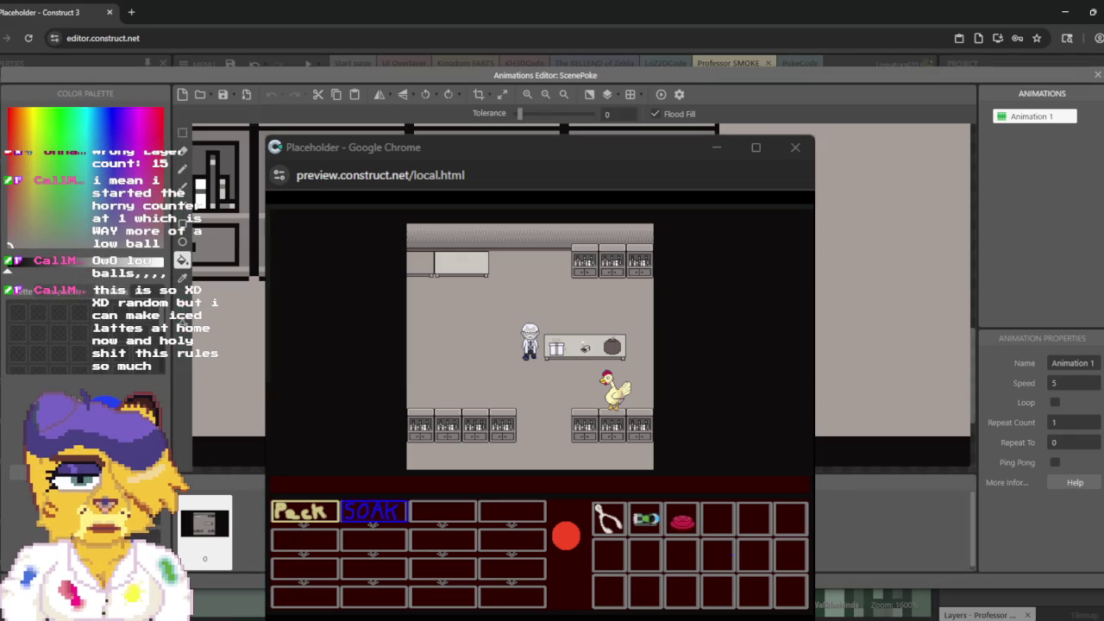
Step: Undo the stray edit, copy a 32x9 shelf area with rectangle select, and close the ScenePoke editor
key(ctrl+z)
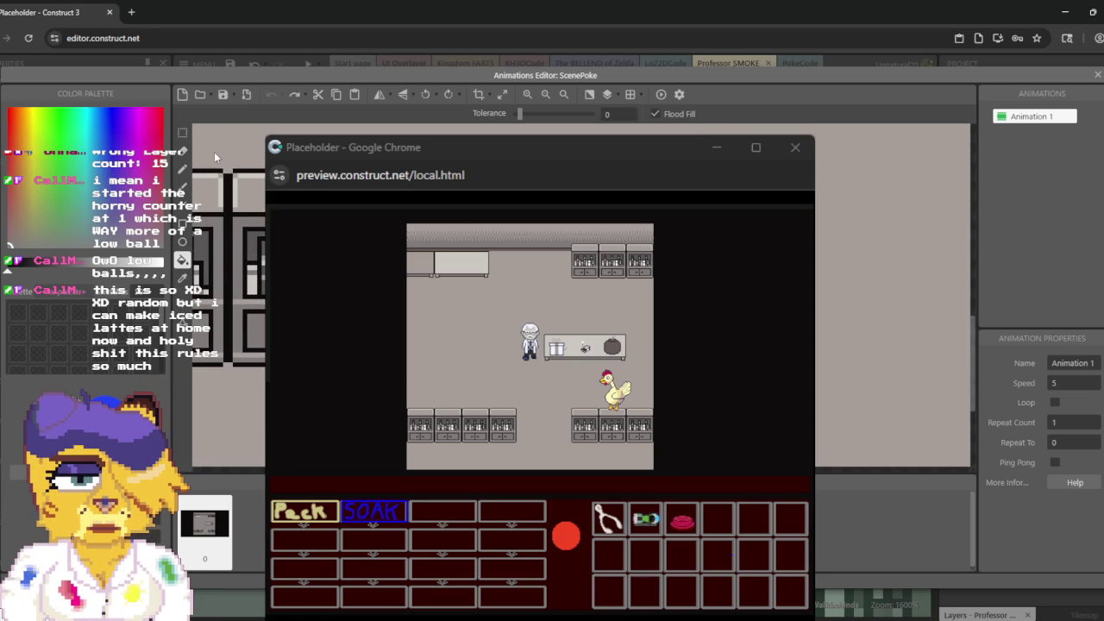
click(182, 133)
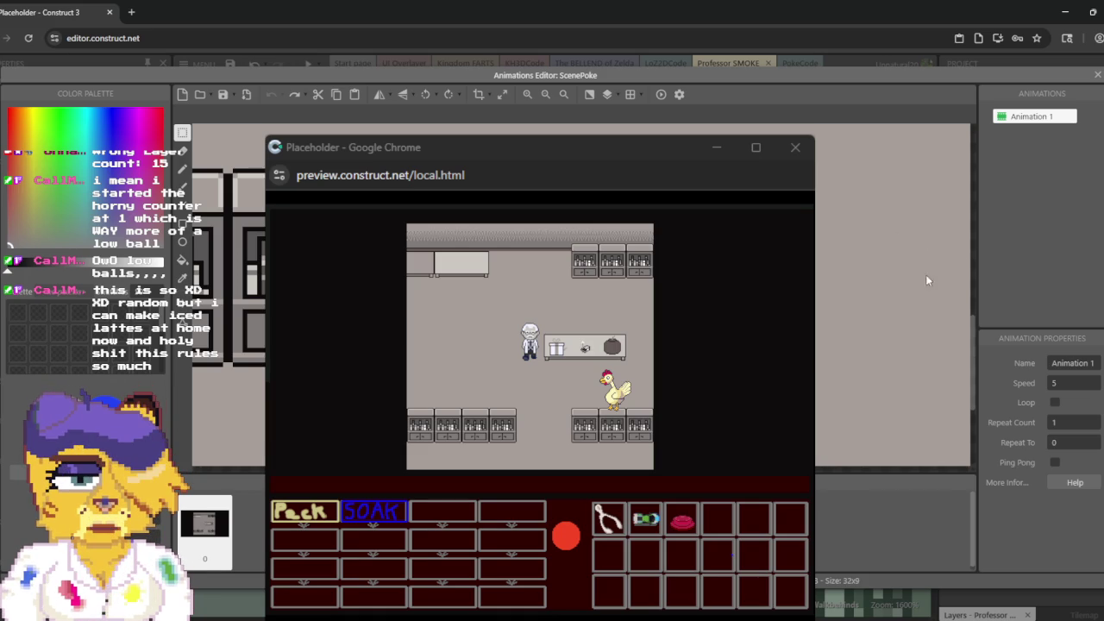
click(1097, 75)
Step: Bring up the Walkbehinds sprite's Bookshelf animation and clear the image selection
scroll(1034, 150, up, 10)
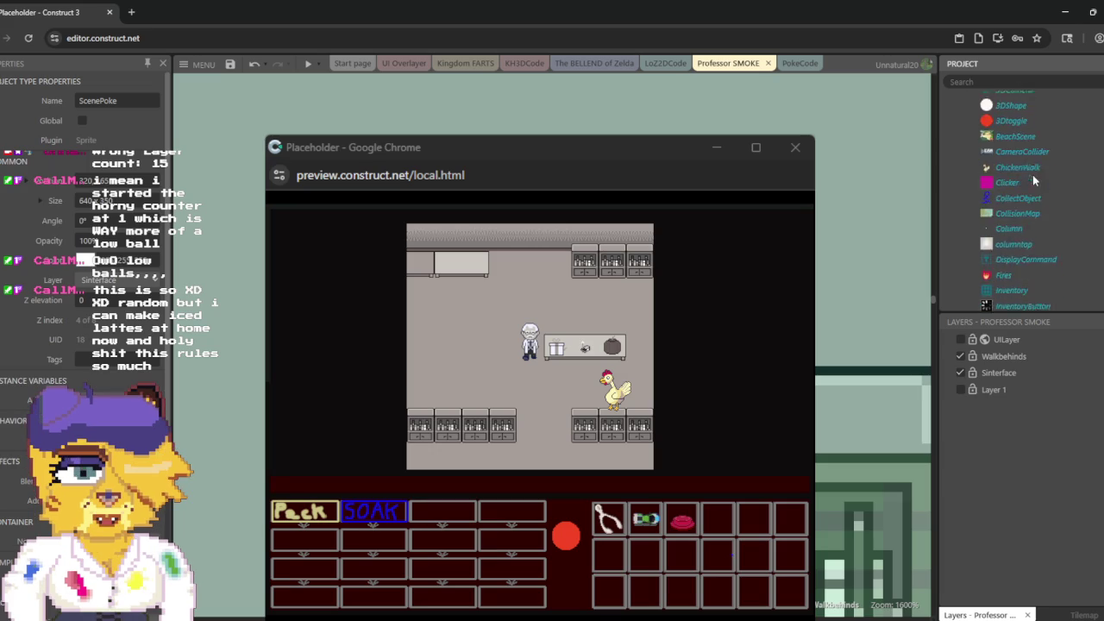
scroll(1034, 177, down, 10)
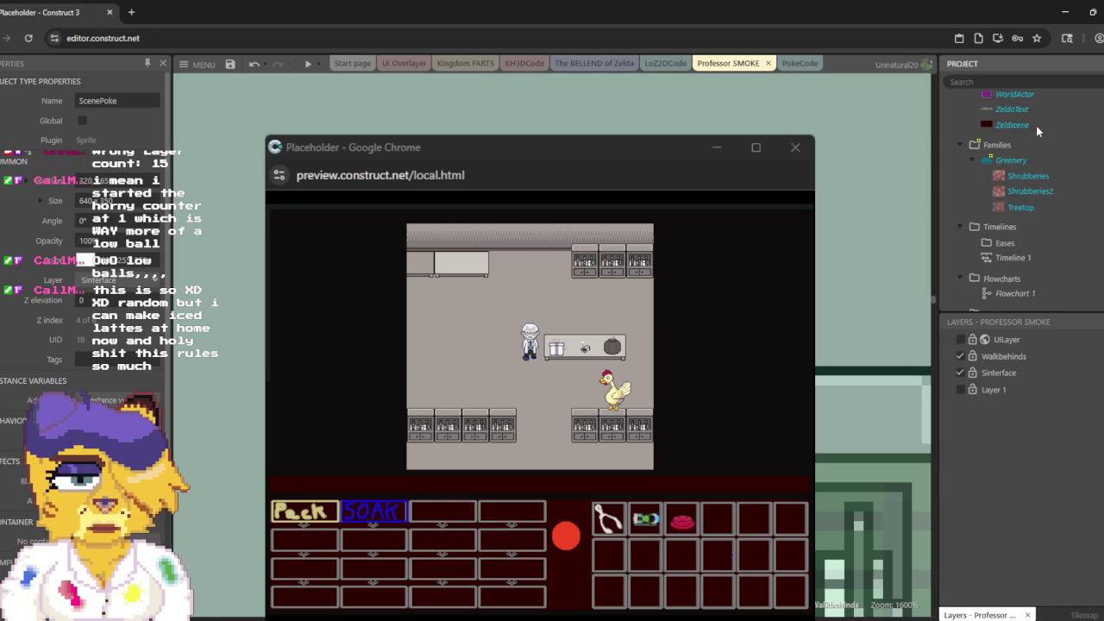
scroll(1036, 125, up, 2)
double_click(1032, 139)
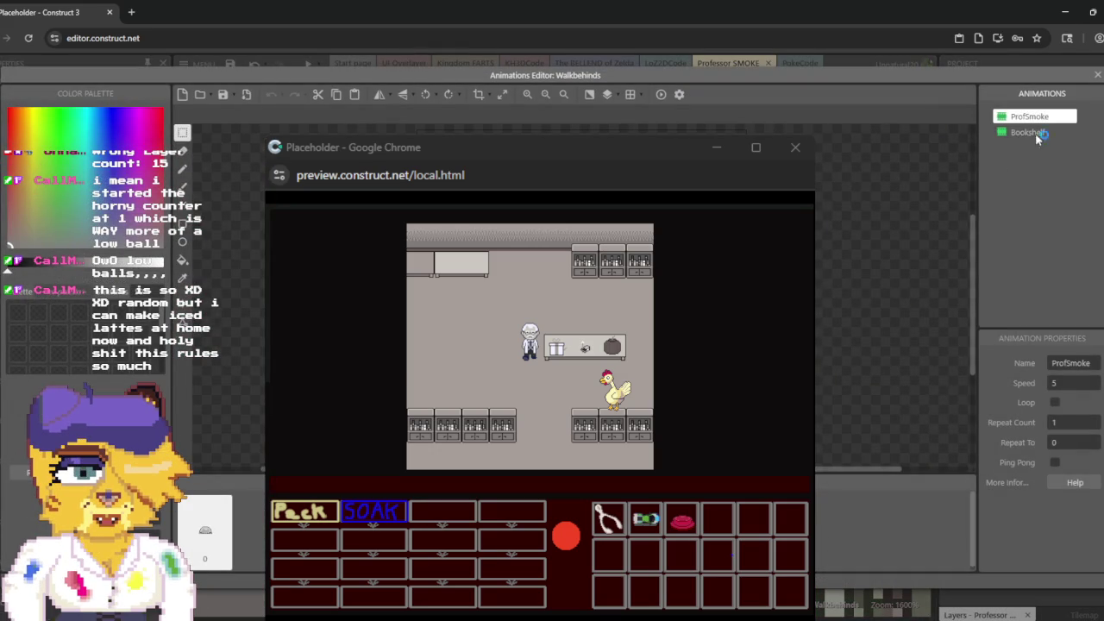
click(1035, 132)
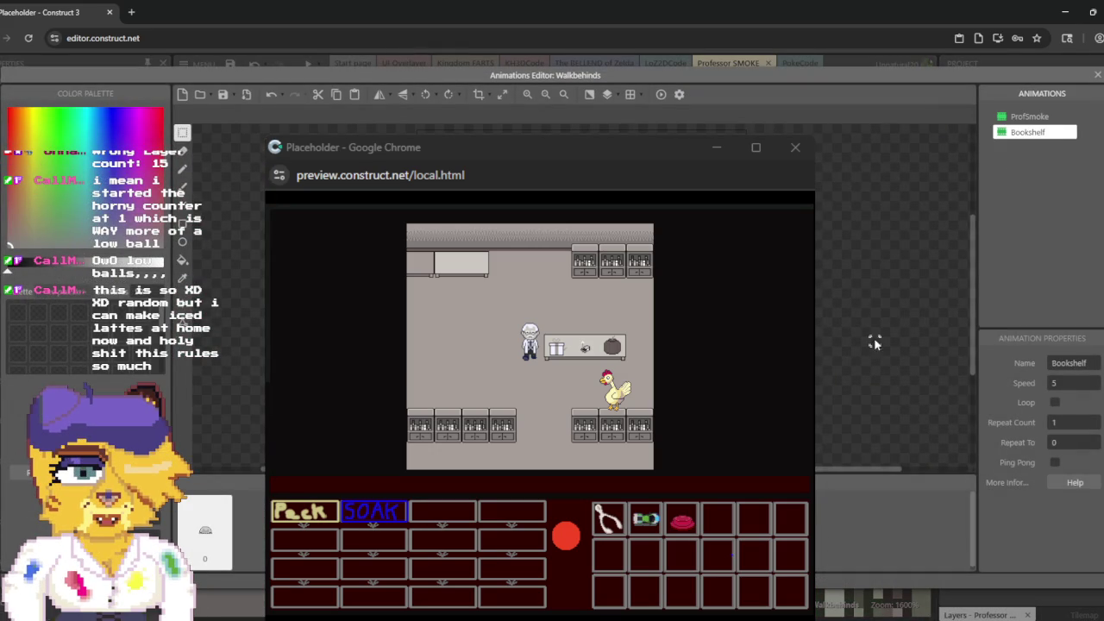
click(181, 151)
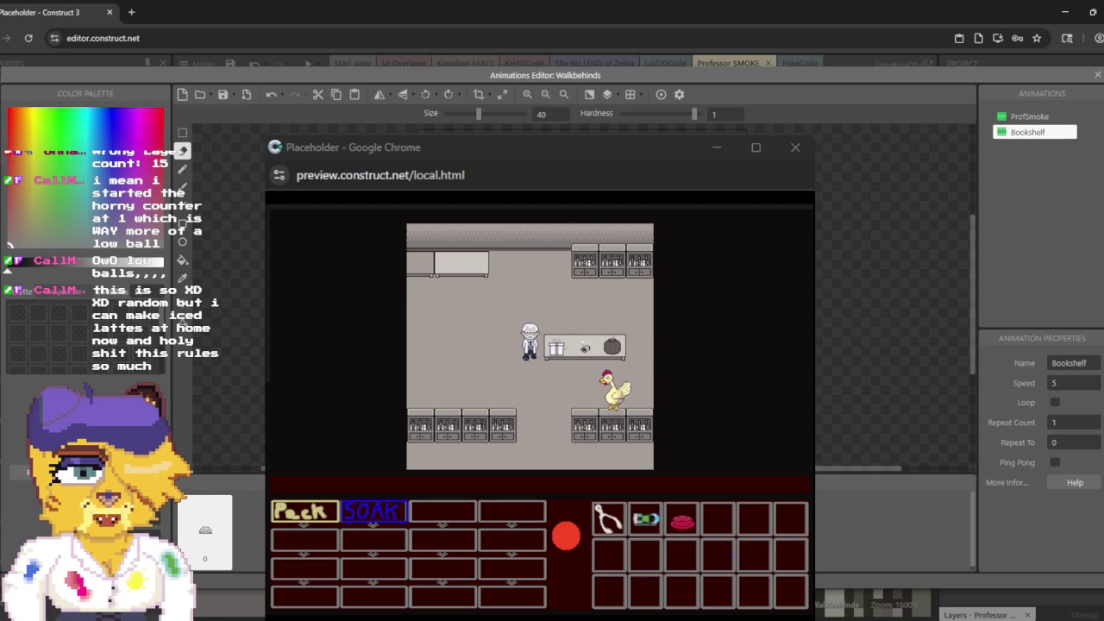
click(182, 132)
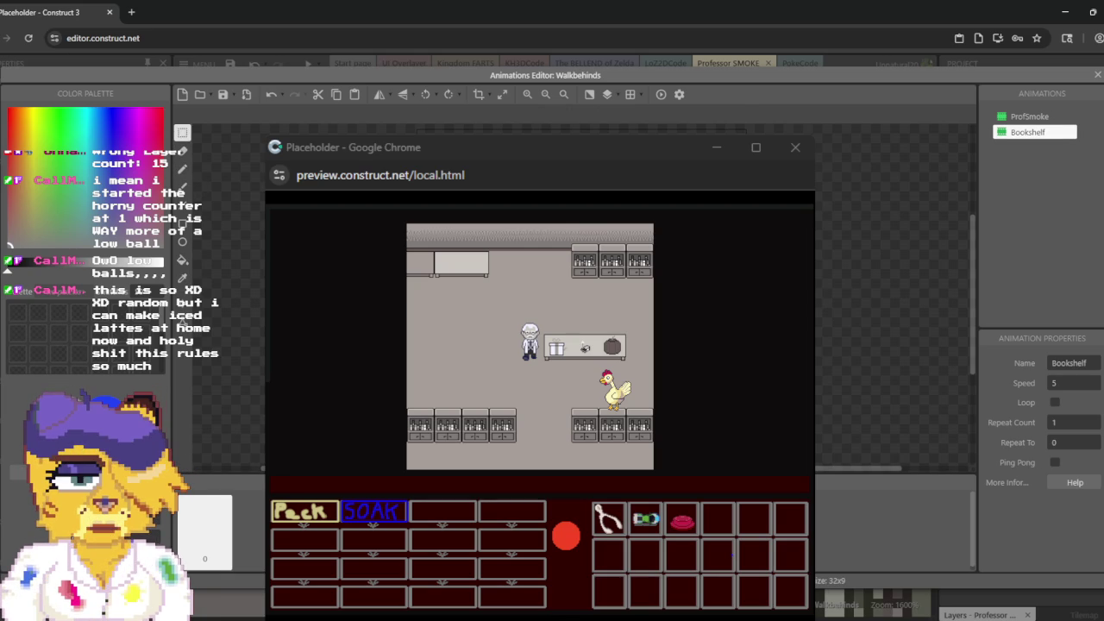
click(833, 266)
Step: Set the brush size to 1 and close the Walkbehinds animation editor
click(182, 152)
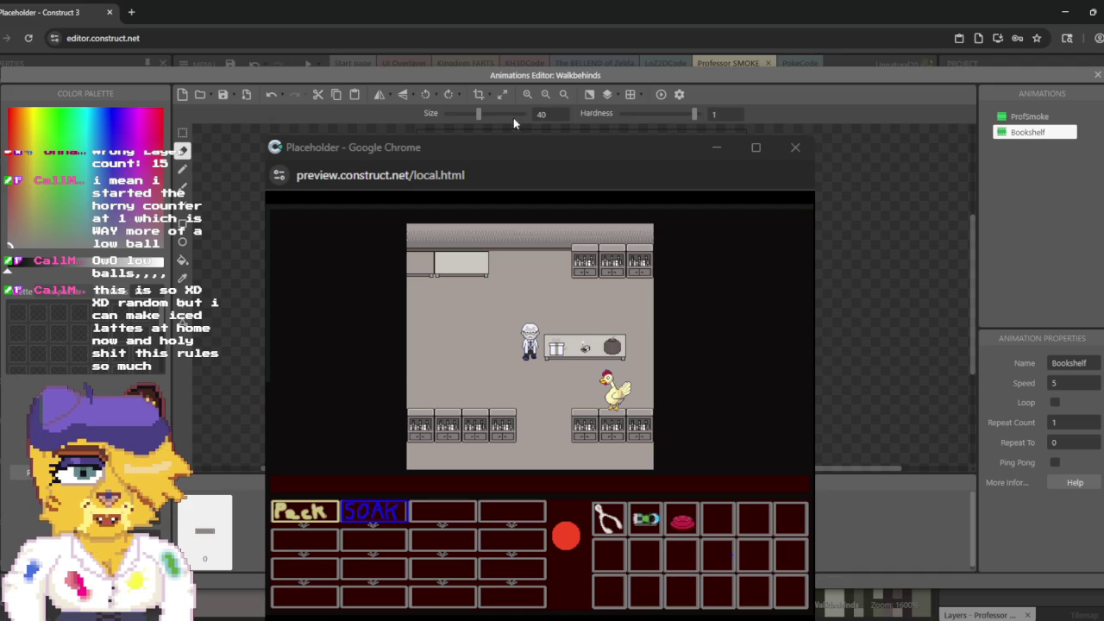
double_click(539, 115)
text(1)
right_click(996, 196)
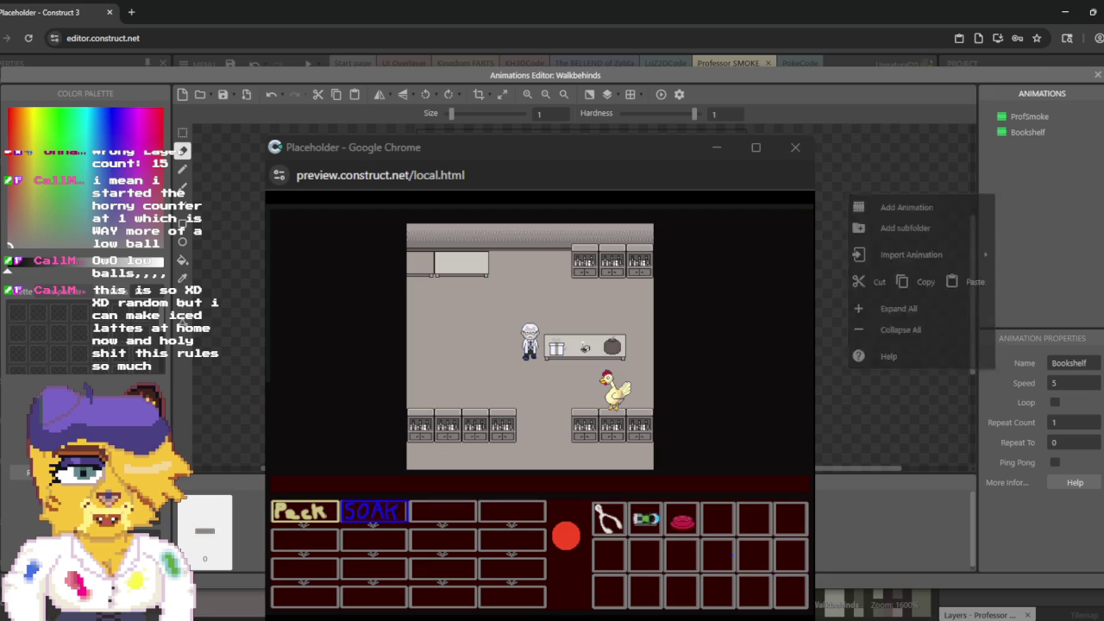
click(1096, 75)
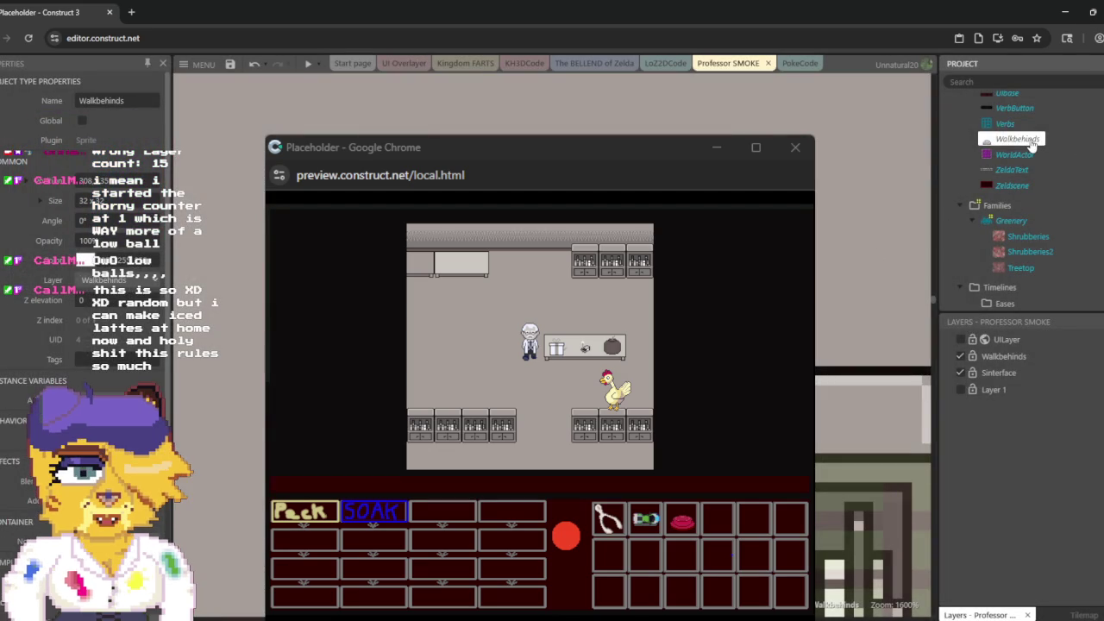
Step: Reopen the Walkbehinds Bookshelf animation to check it, then close the editor
double_click(1029, 139)
click(1026, 131)
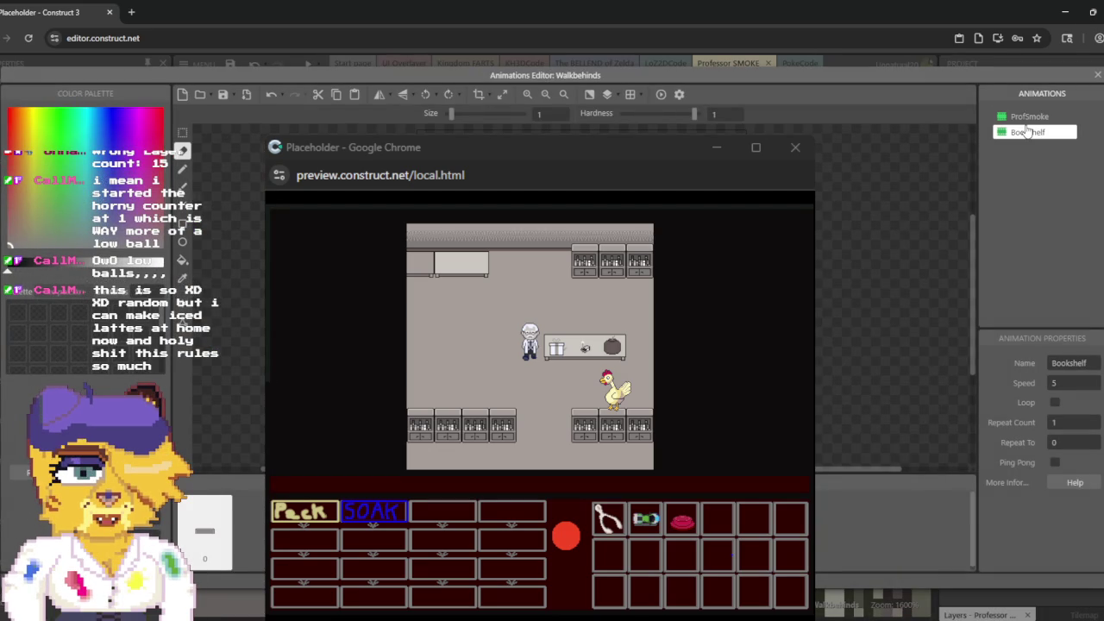
click(1097, 75)
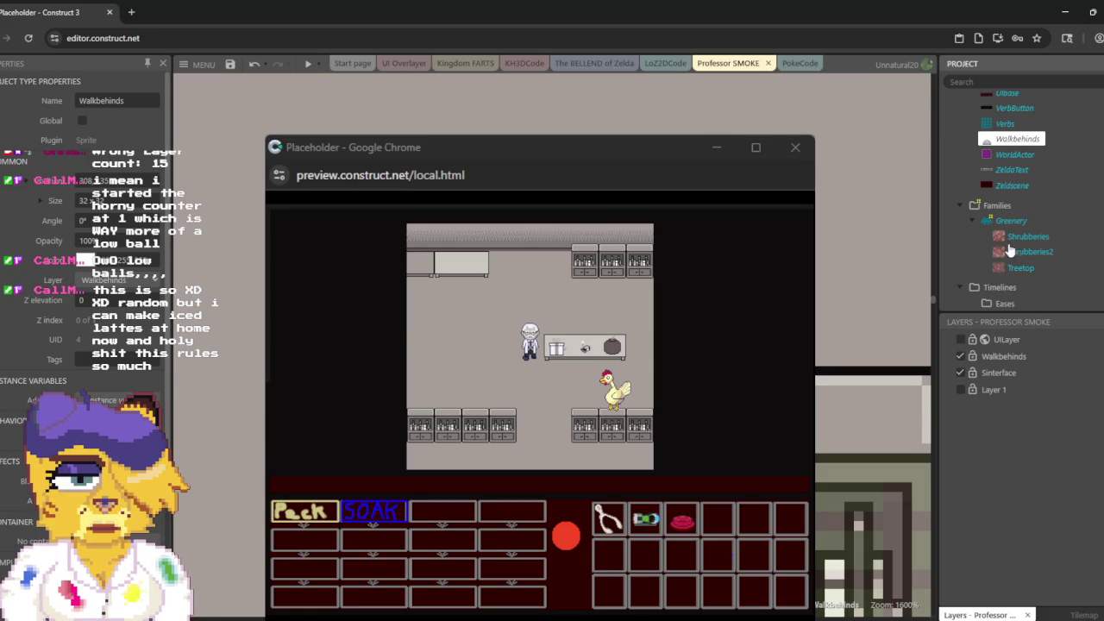
Step: Inspect the Walkbehinds layer's settings, zoom the layout, then select the Walkbehinds object
click(989, 359)
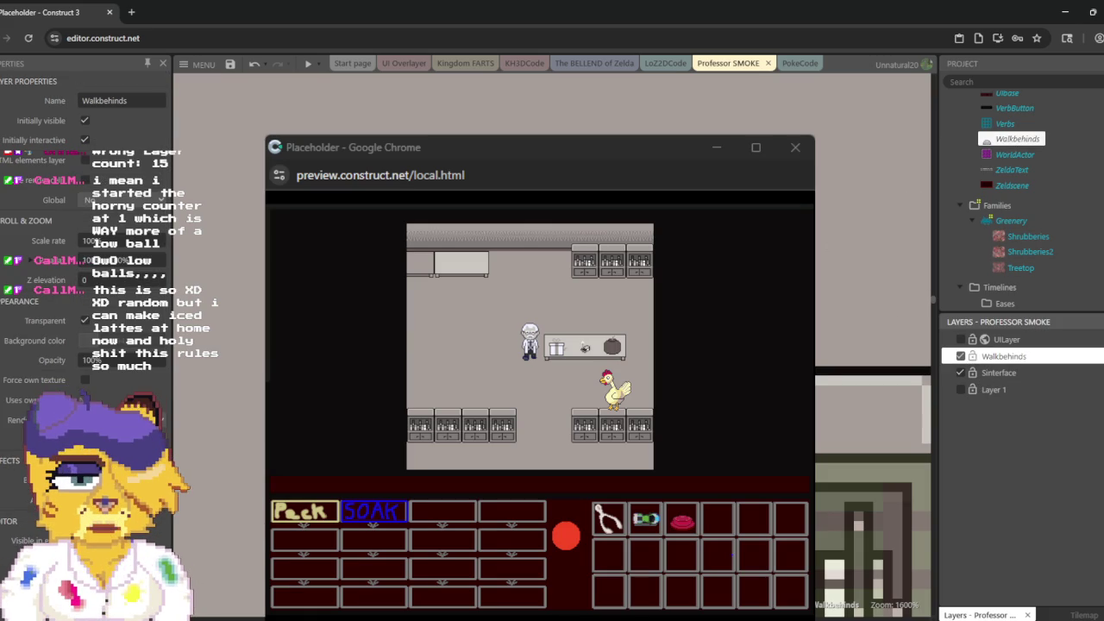
scroll(871, 345, down, 5)
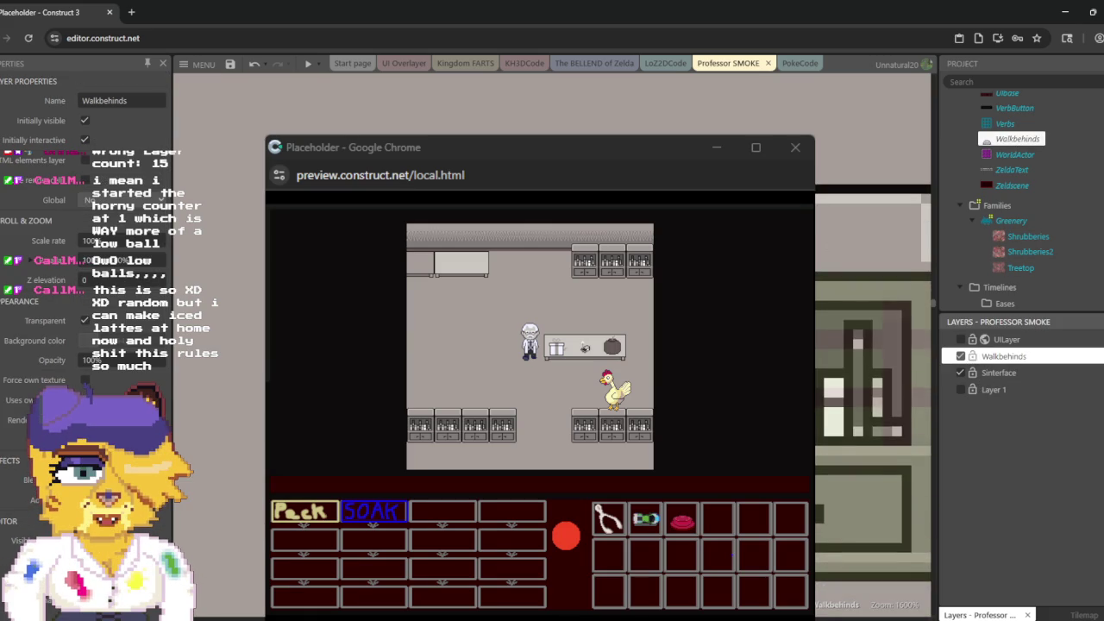
scroll(871, 345, down, 5)
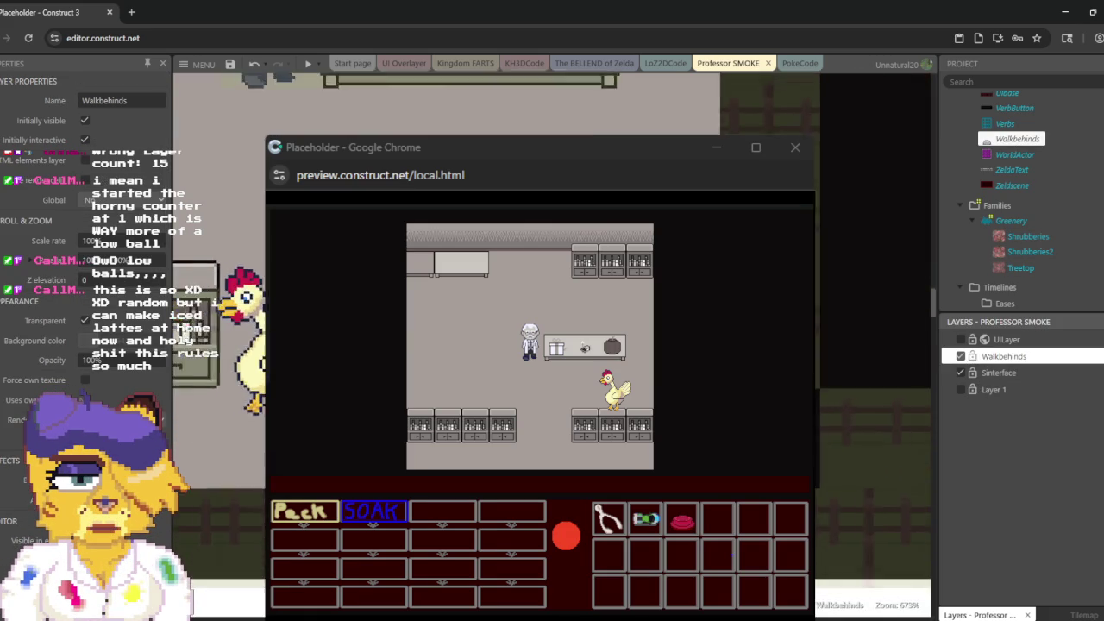
scroll(871, 345, up, 2)
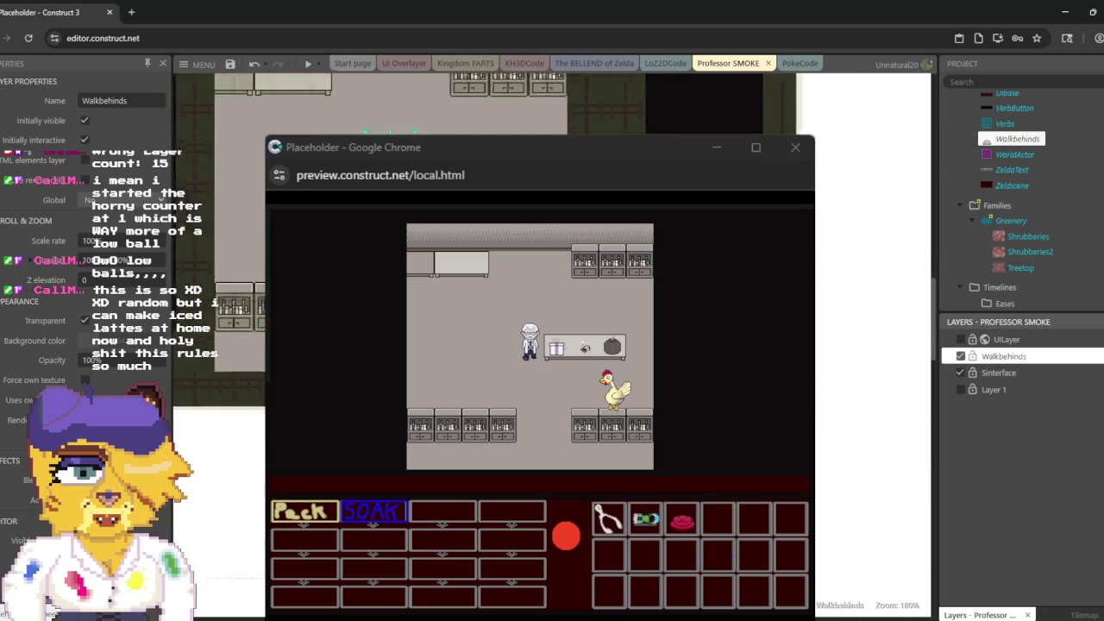
click(1004, 139)
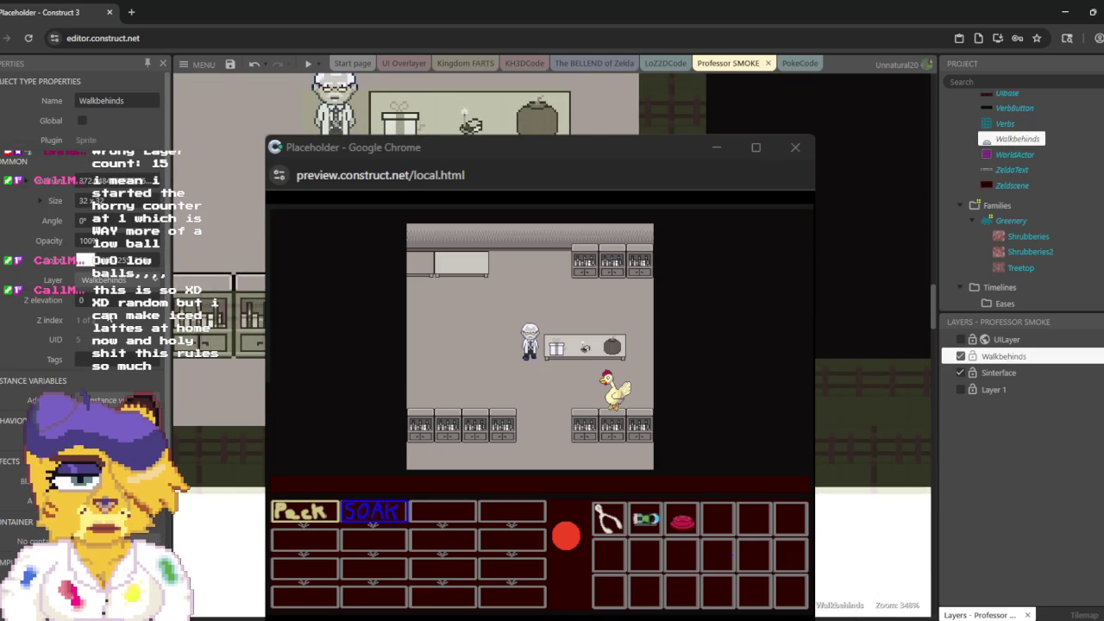
Step: Zoom the layout to 1600%, move to the Size field, and select the top-right Walkbehinds piece
scroll(82, 259, down, 3)
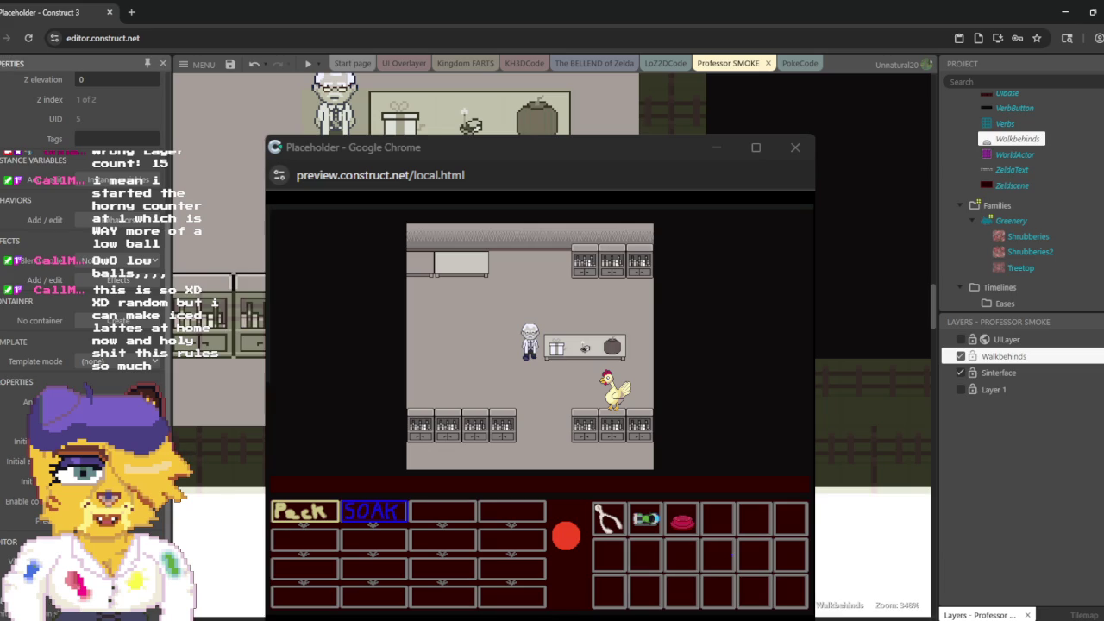
scroll(871, 345, up, 2)
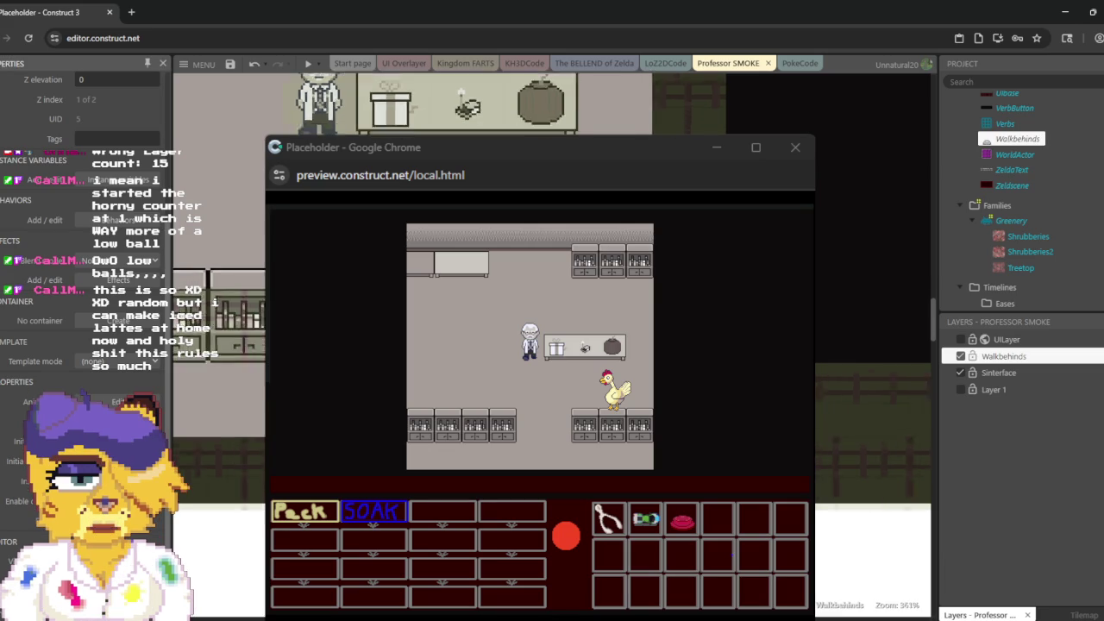
scroll(871, 345, up, 3)
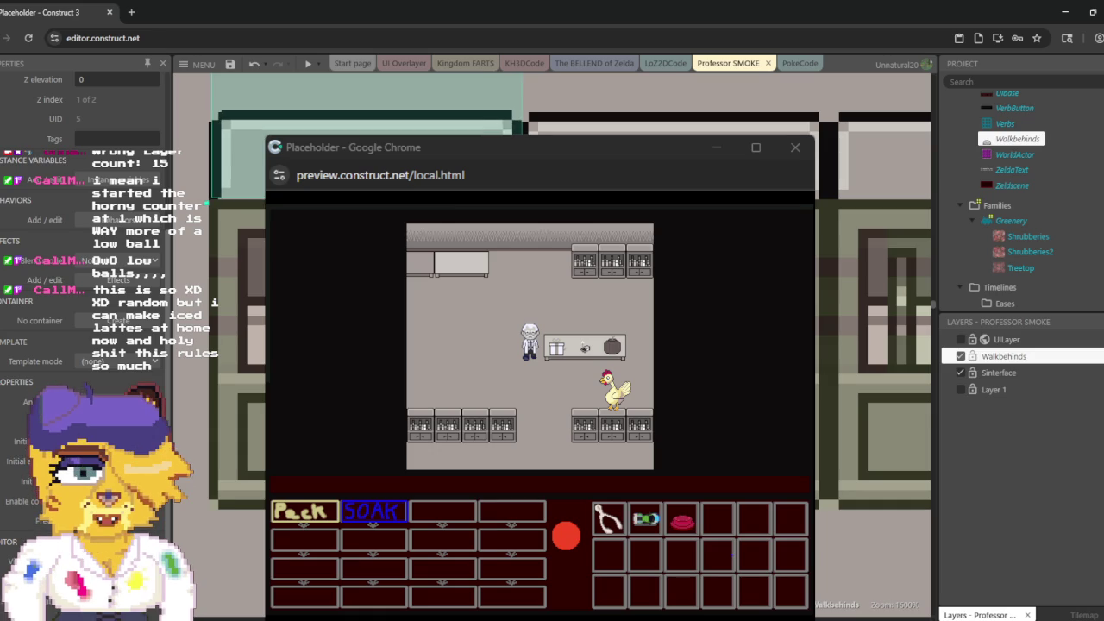
scroll(138, 205, up, 5)
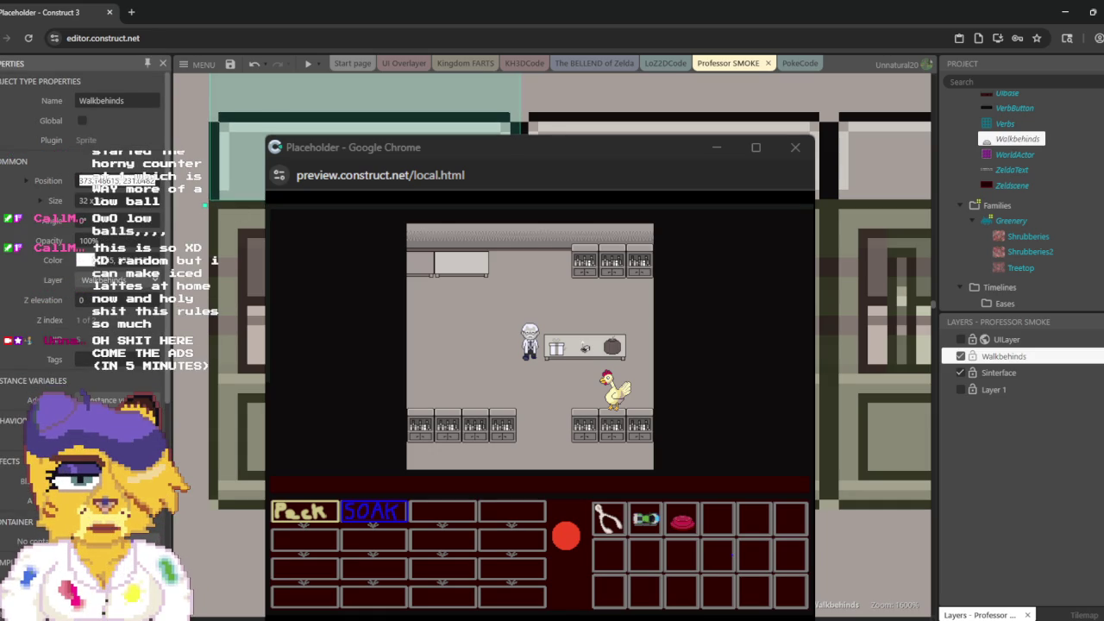
key(Tab)
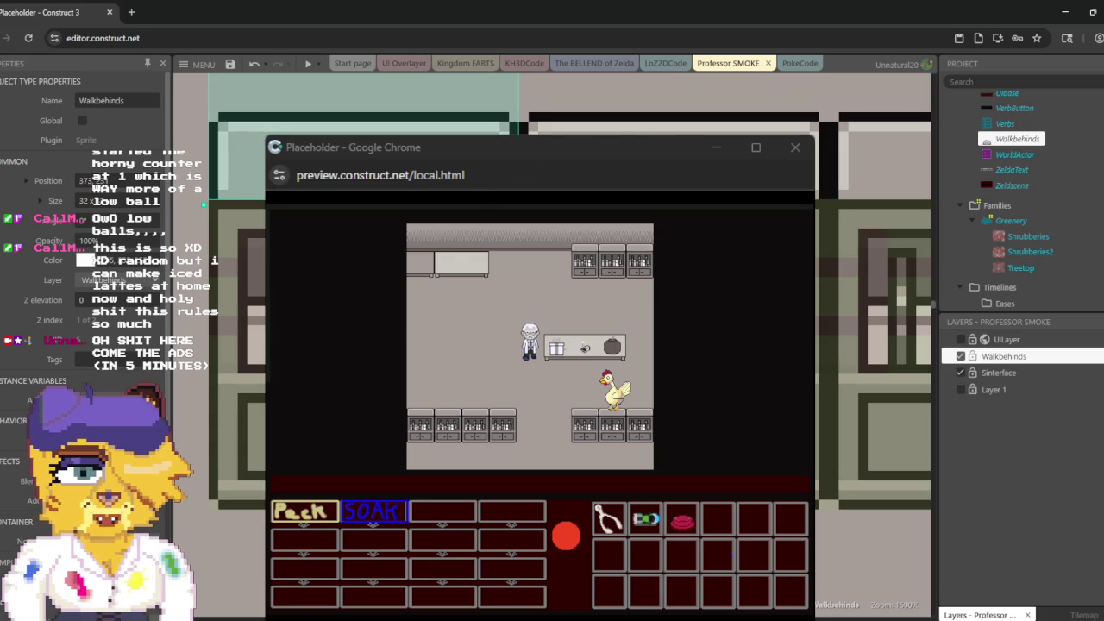
click(655, 95)
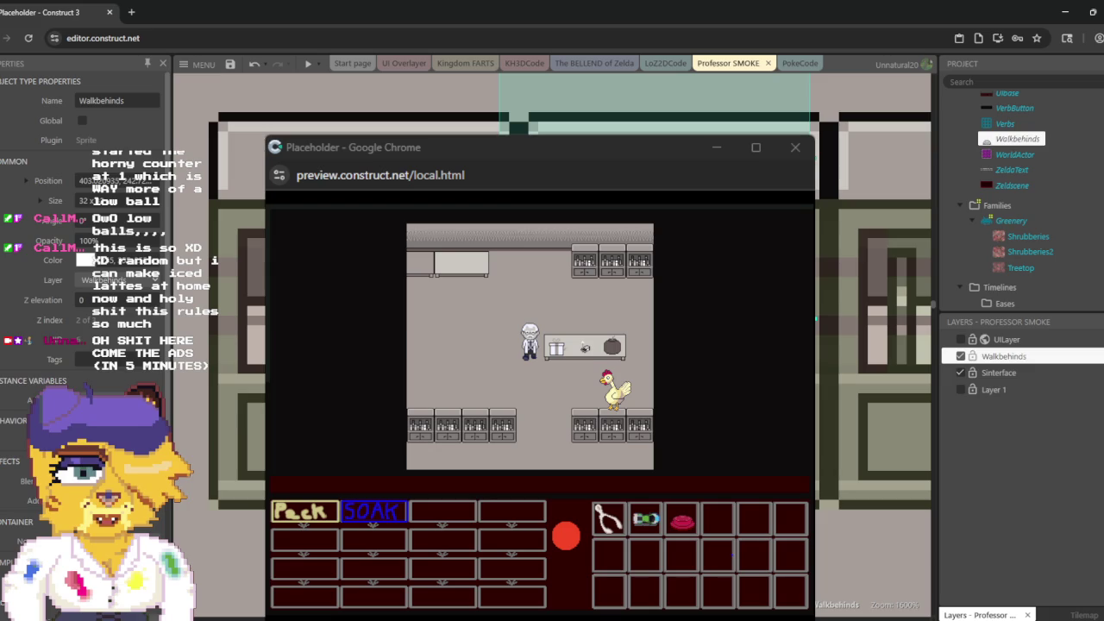
Step: Align the selected Walkbehinds shelf pieces, then select the CollisionMap tilemap
scroll(552, 345, right, 3)
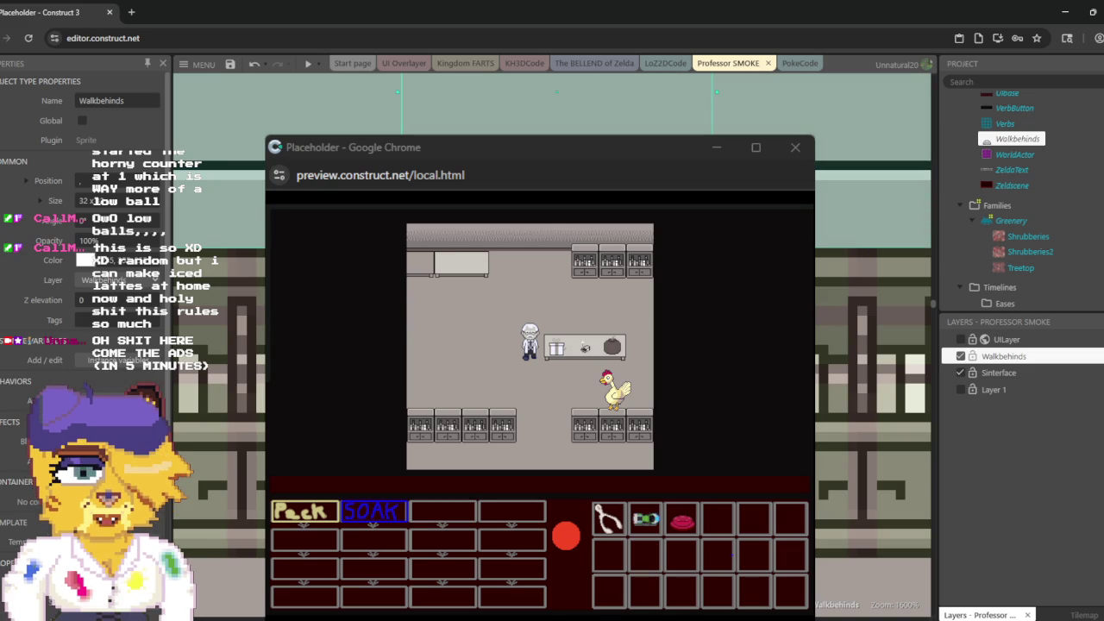
mouse_move(802, 357)
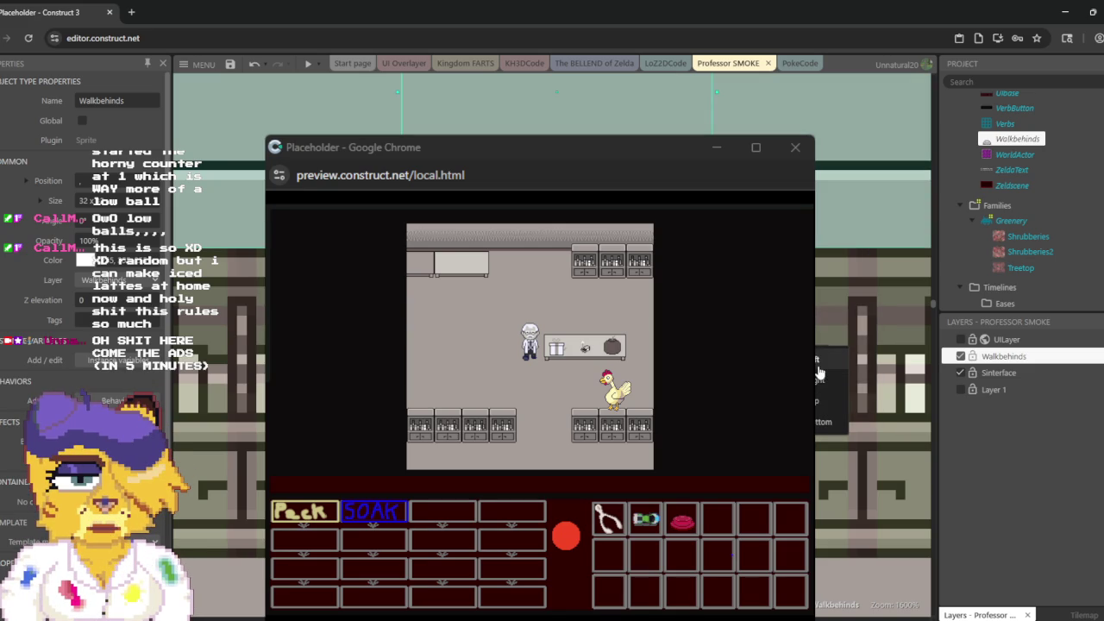
mouse_move(802, 337)
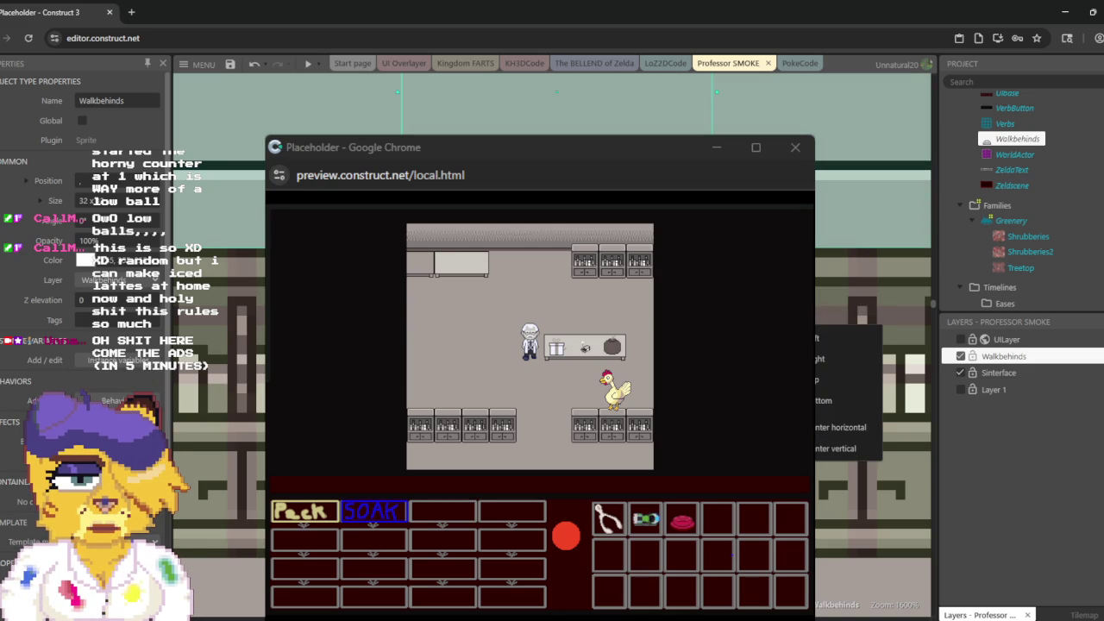
click(826, 447)
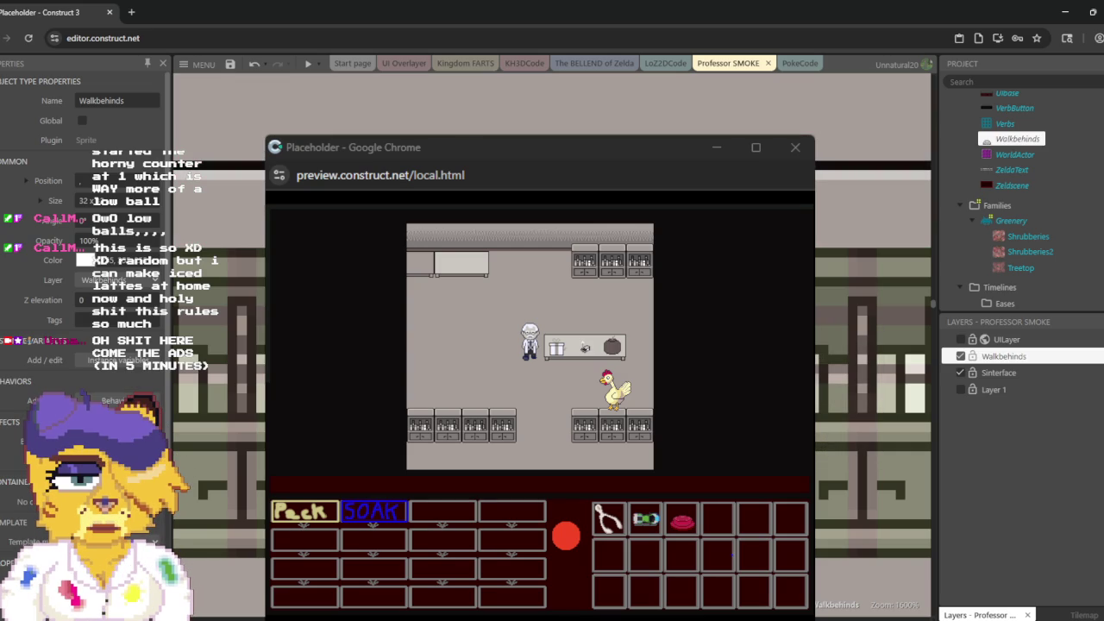
click(825, 445)
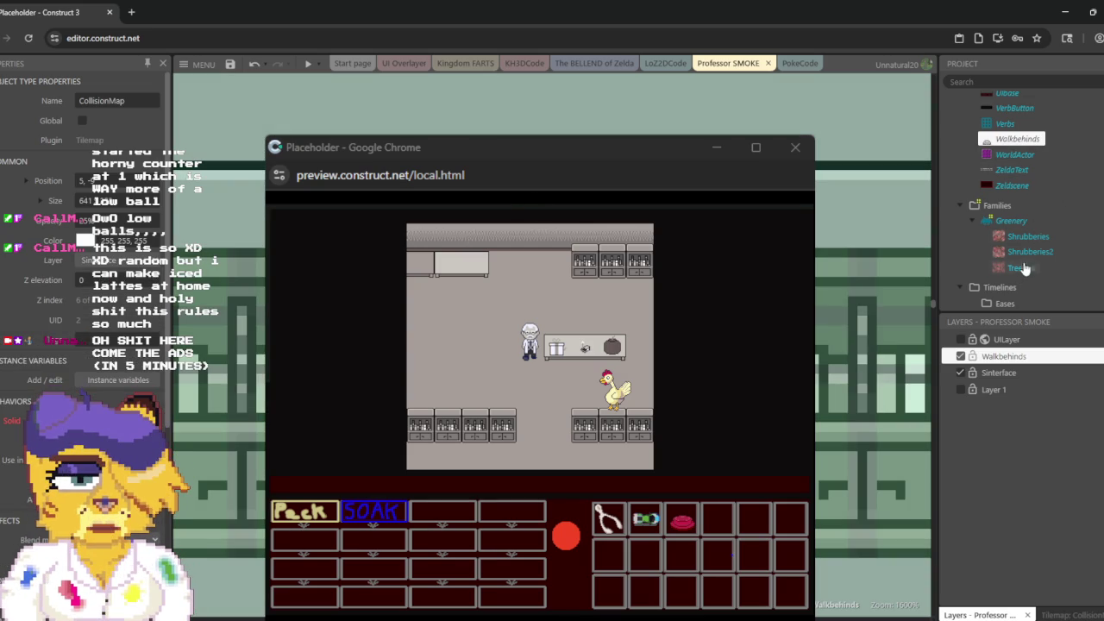
scroll(120, 259, down, 5)
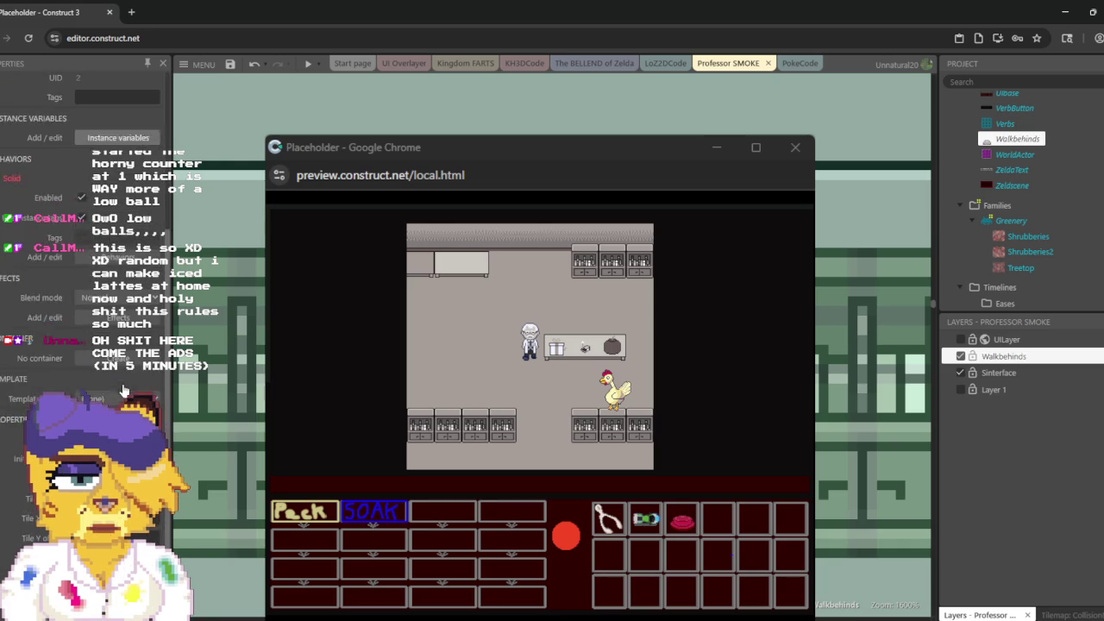
right_click(1006, 266)
click(953, 361)
scroll(1042, 227, up, 5)
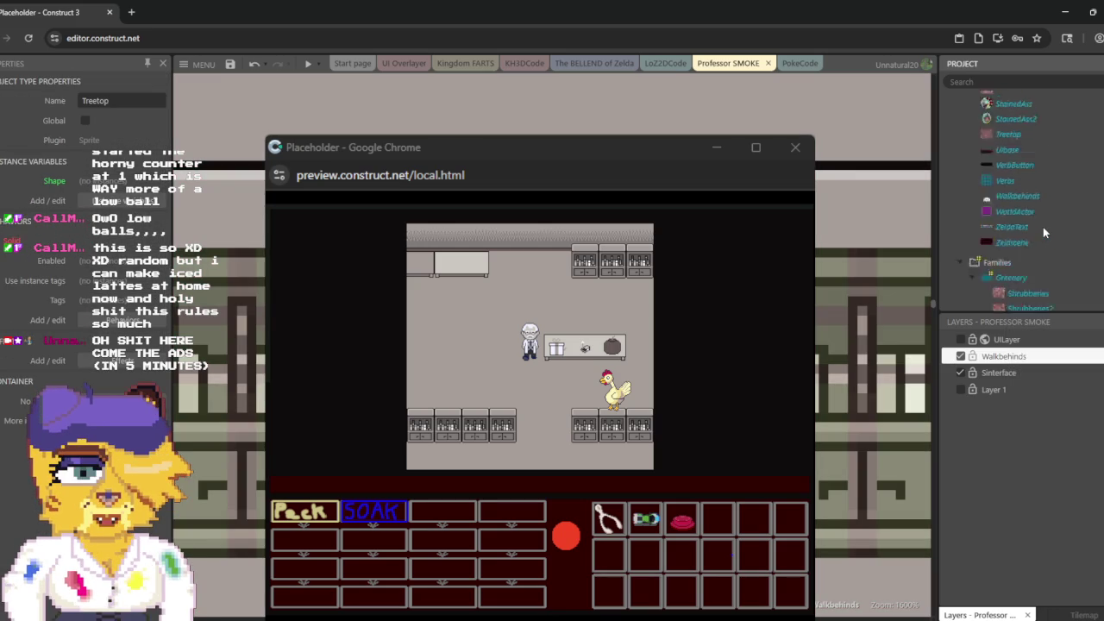
scroll(1042, 227, up, 3)
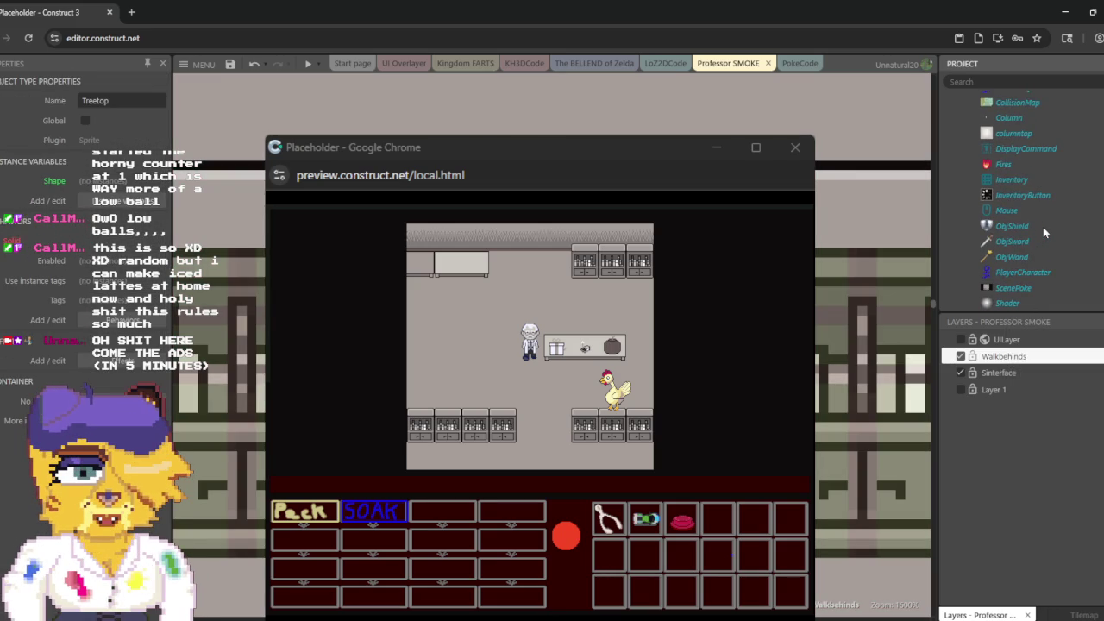
click(1018, 103)
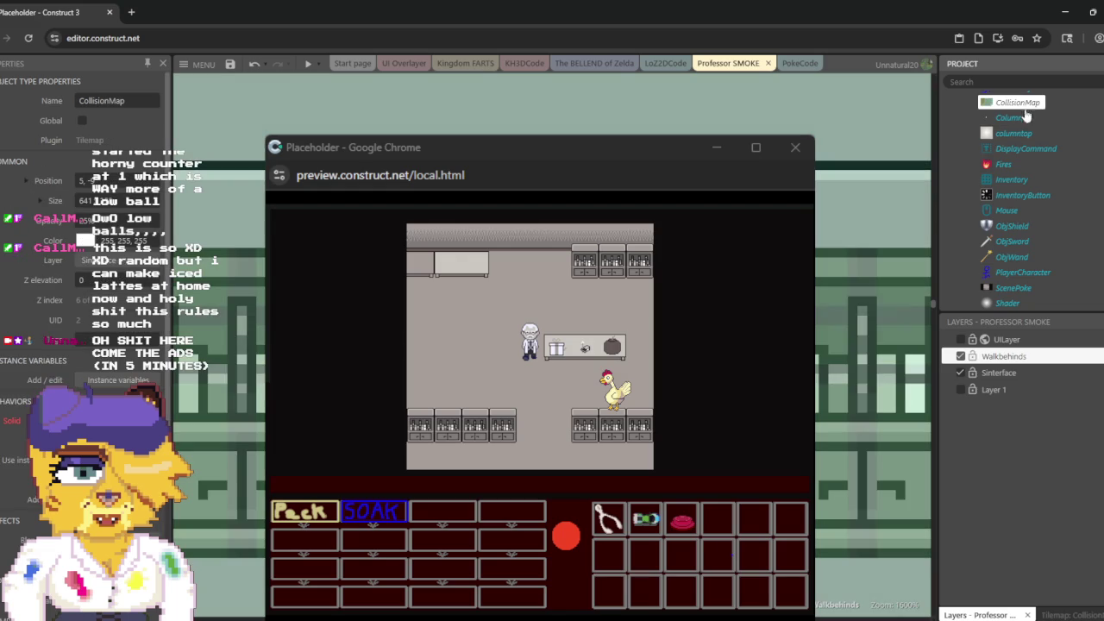
scroll(81, 259, down, 1)
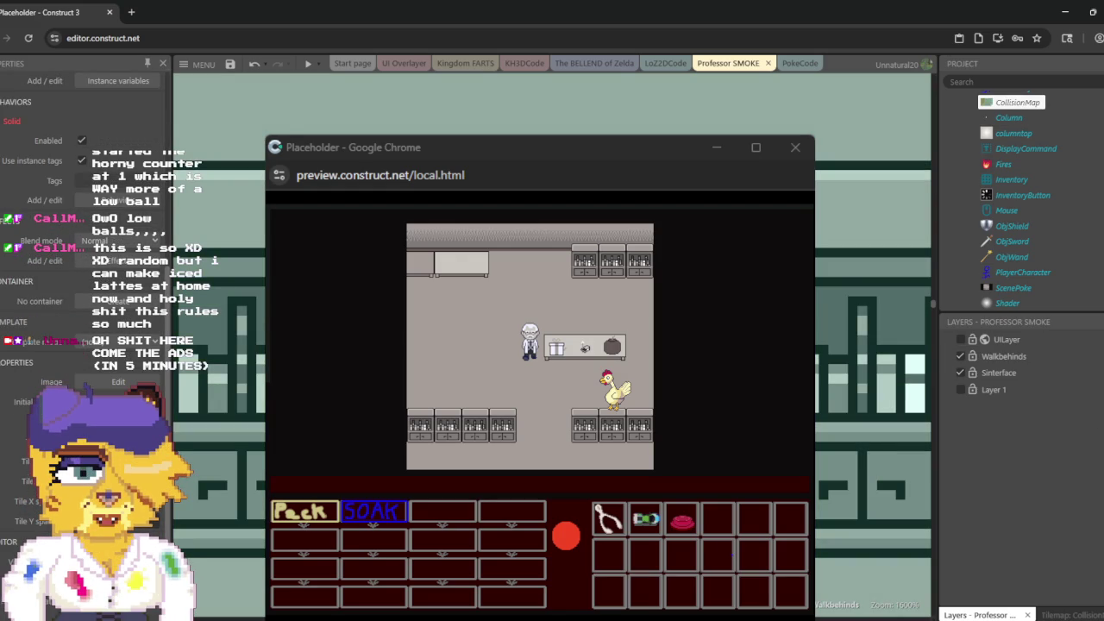
click(1018, 118)
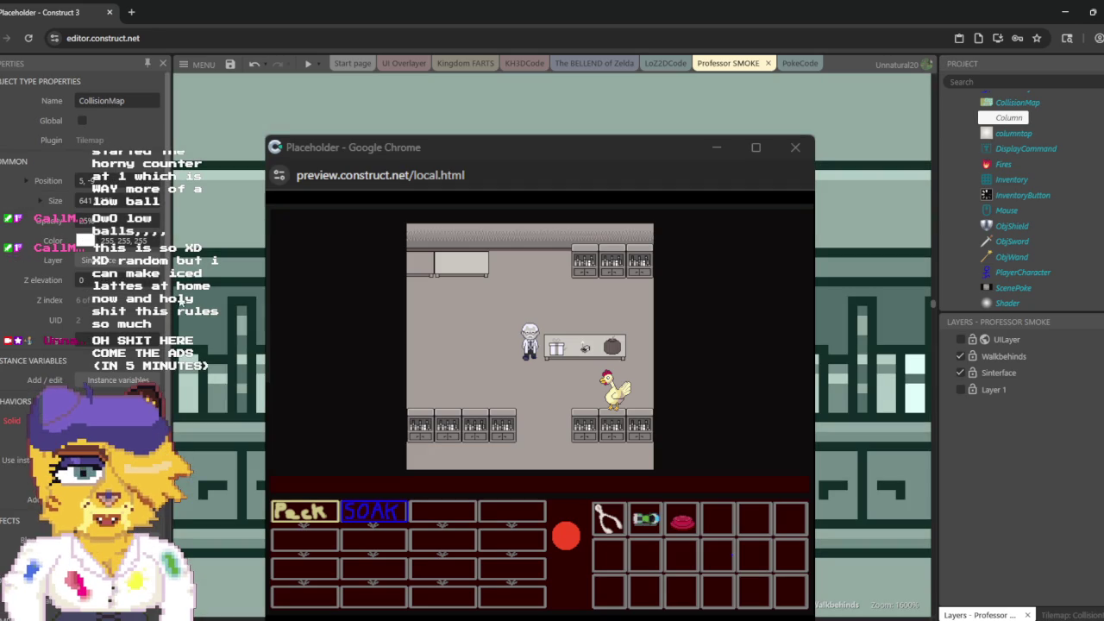
click(211, 280)
scroll(133, 367, down, 5)
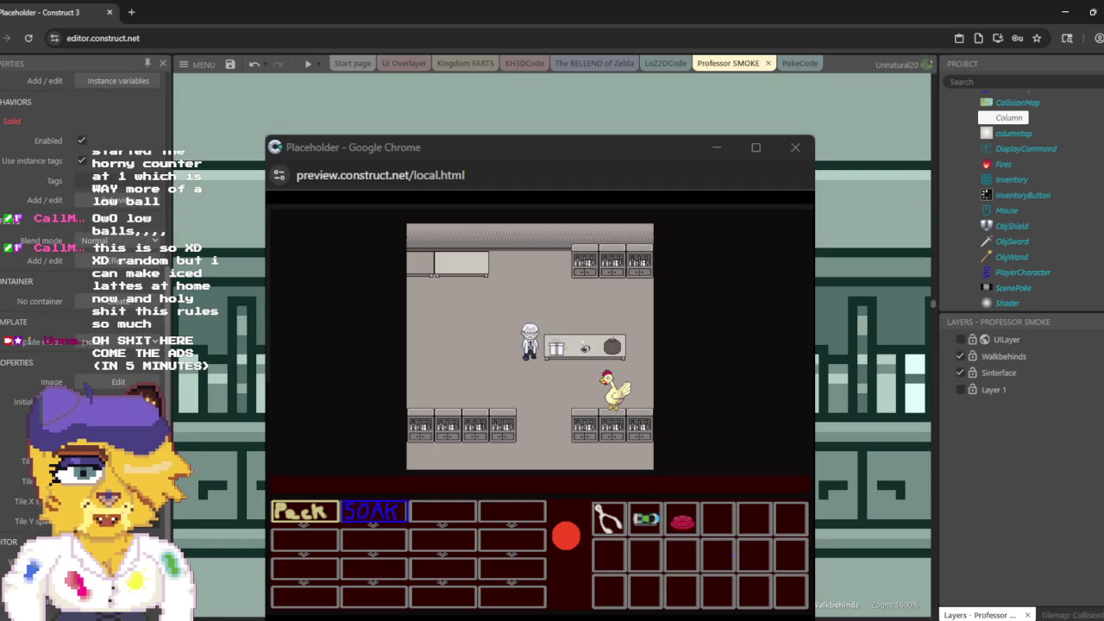
scroll(86, 216, down, 1)
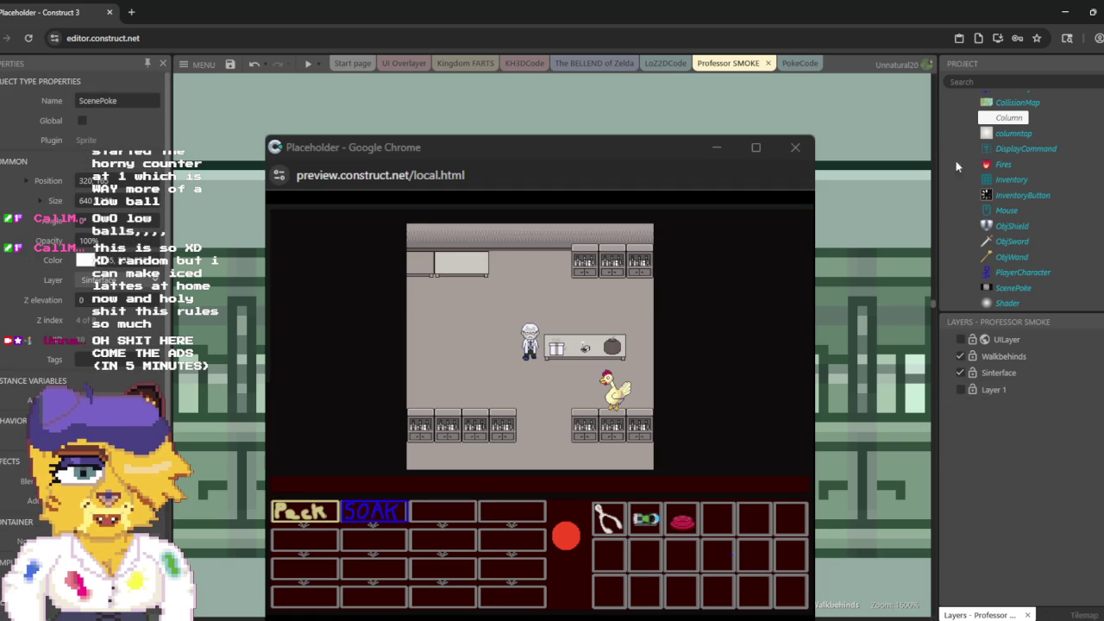
click(1007, 150)
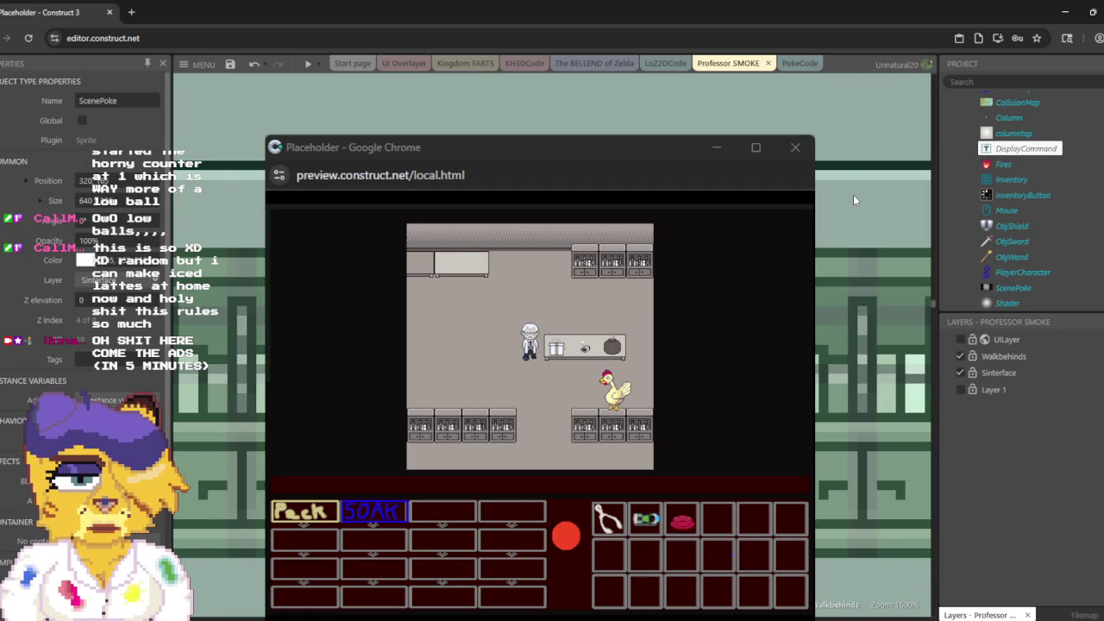
click(1004, 358)
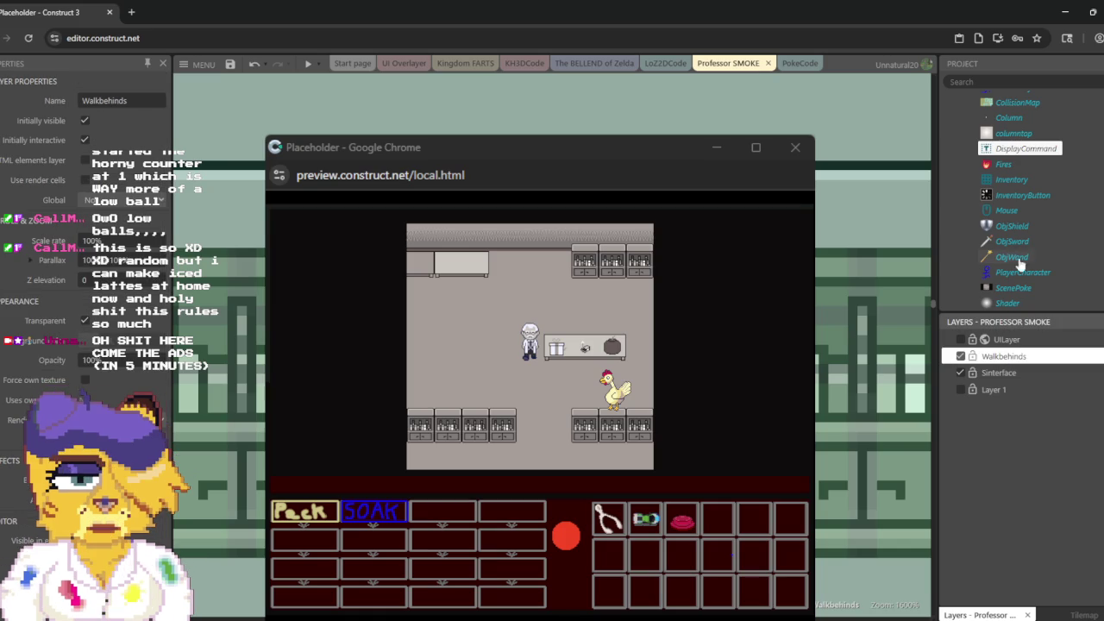
scroll(1035, 220, down, 5)
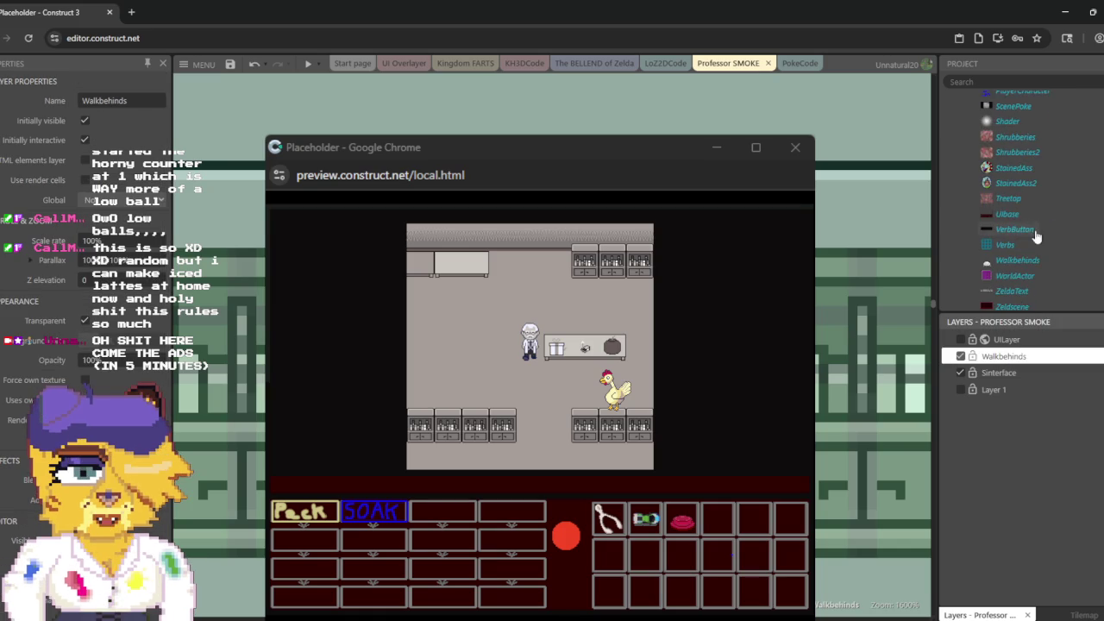
Step: Select the Walkbehinds object type and zoom the layout out and back in on a walk-behind box
click(1026, 205)
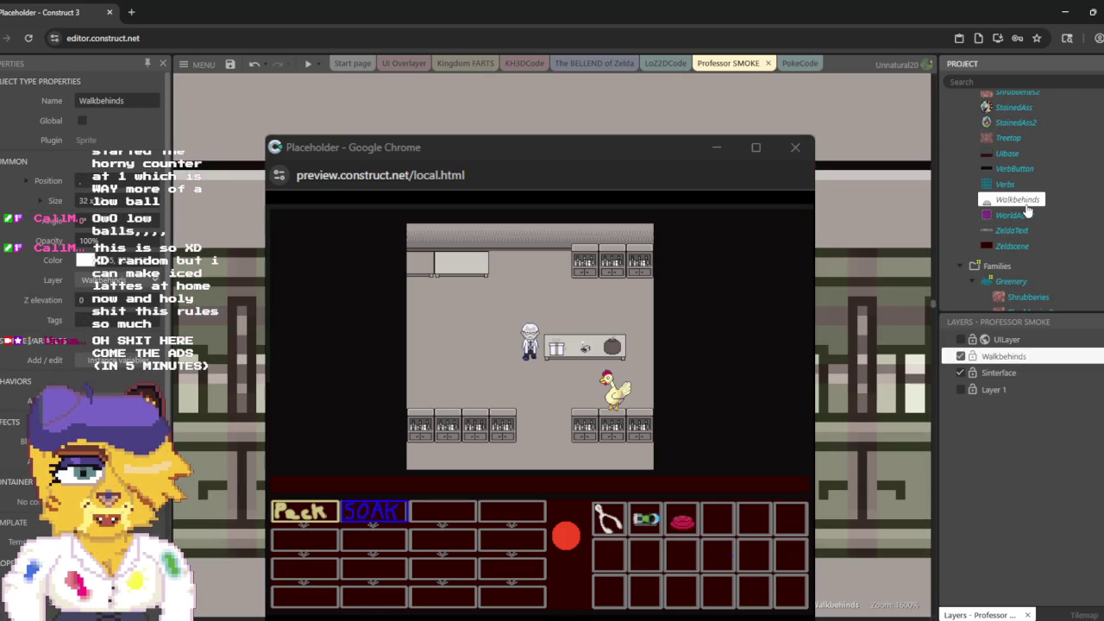
scroll(871, 345, down, 1)
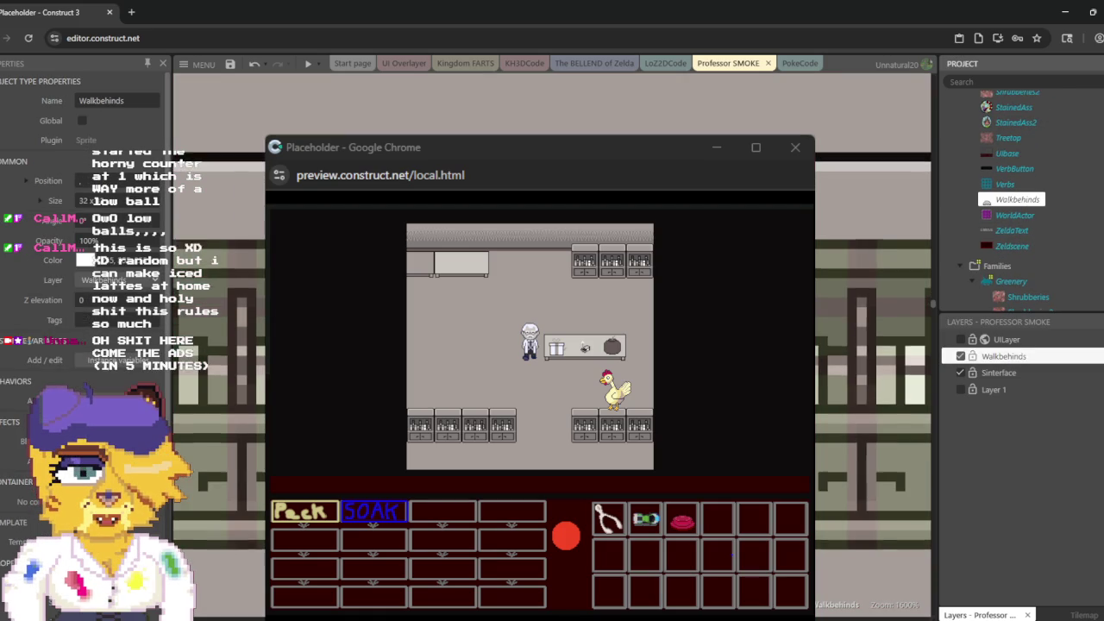
scroll(871, 345, down, 10)
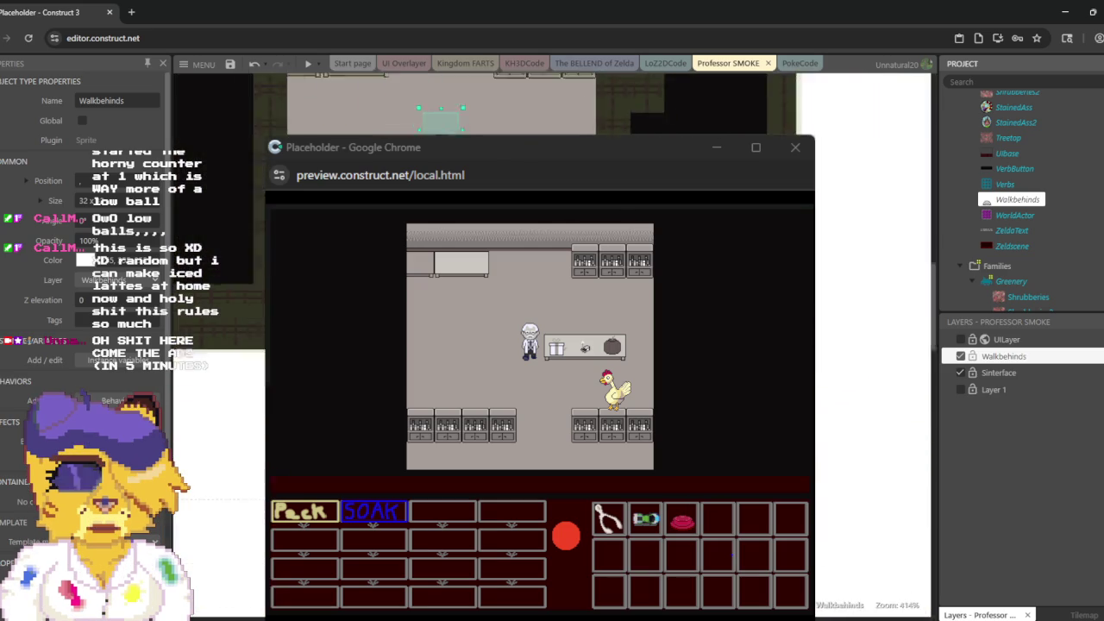
scroll(871, 345, down, 1)
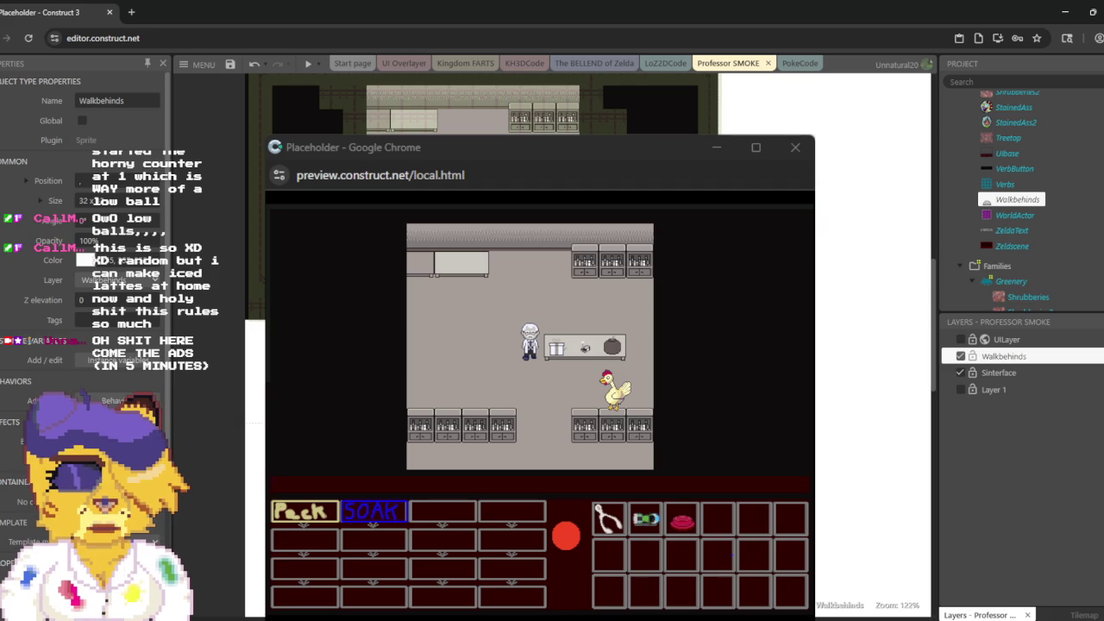
scroll(552, 345, up, 5)
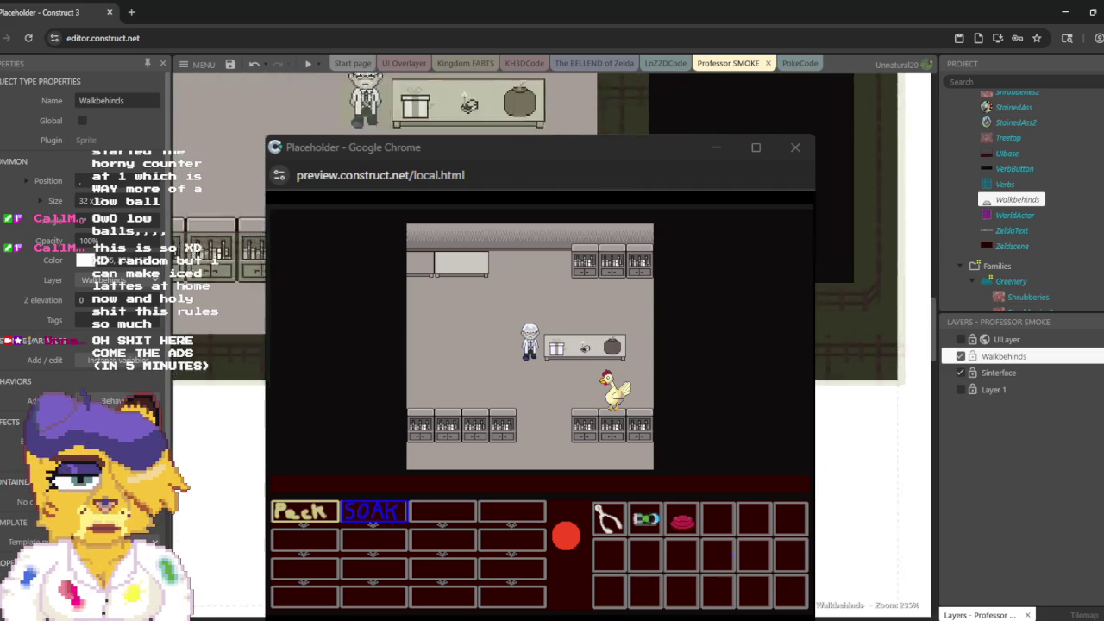
scroll(267, 207, up, 8)
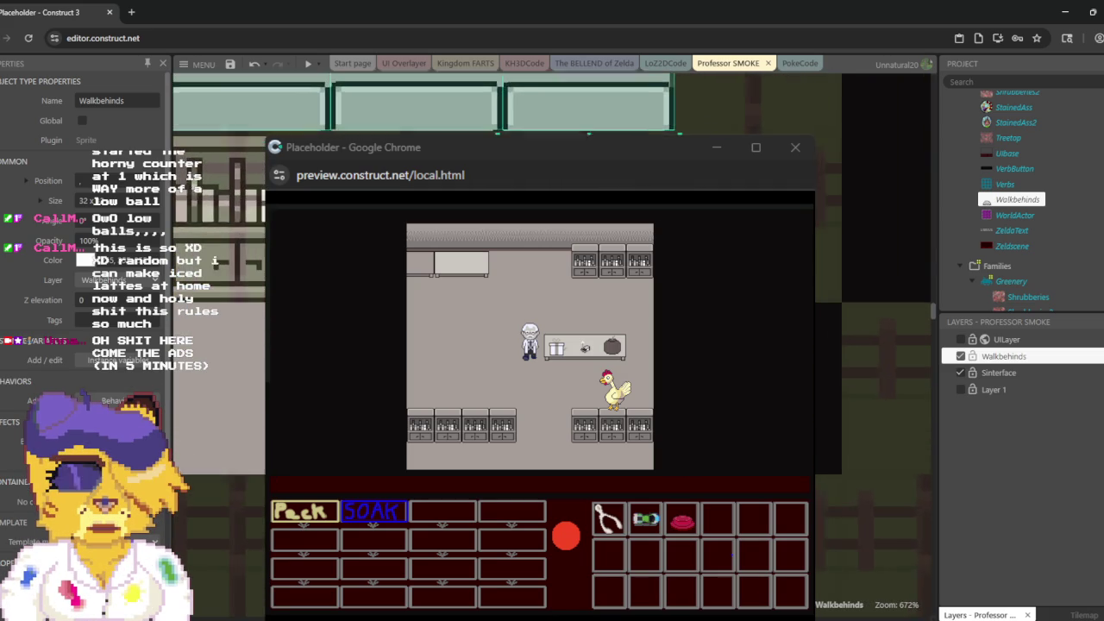
scroll(266, 207, up, 4)
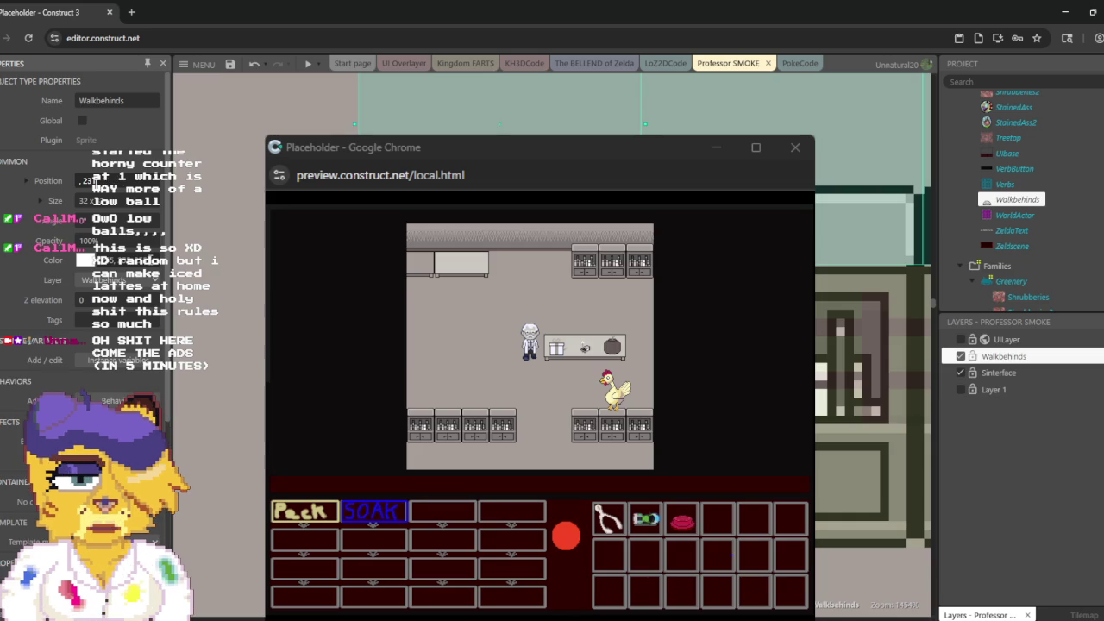
Step: Select the top-left Walkbehinds box in the Professor SMOKE layout, leaving its size unchanged
key(Tab)
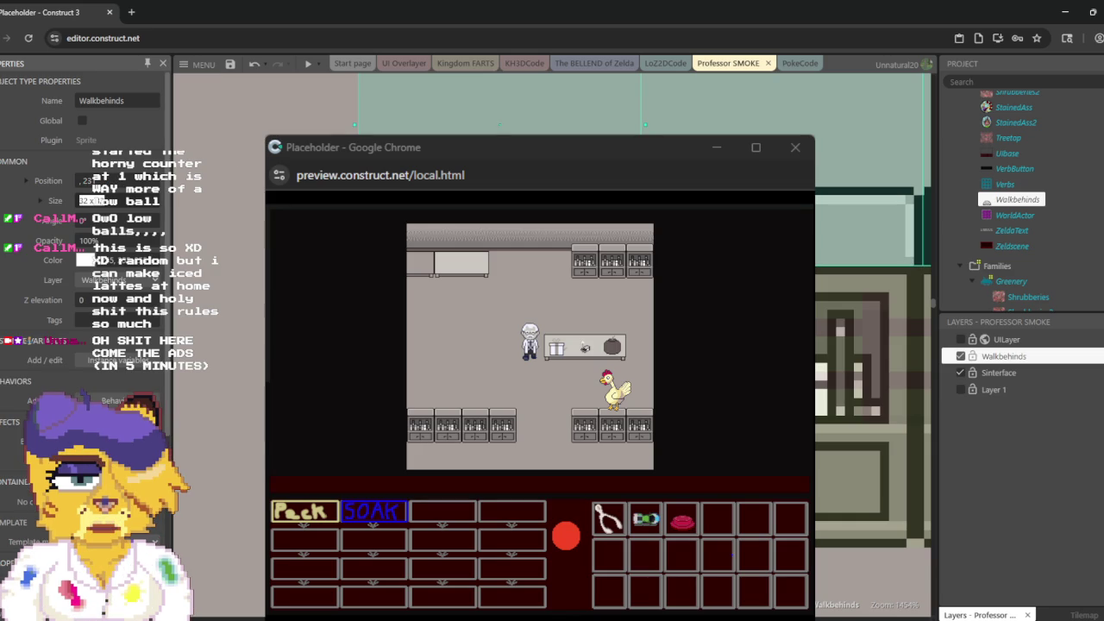
key(Tab)
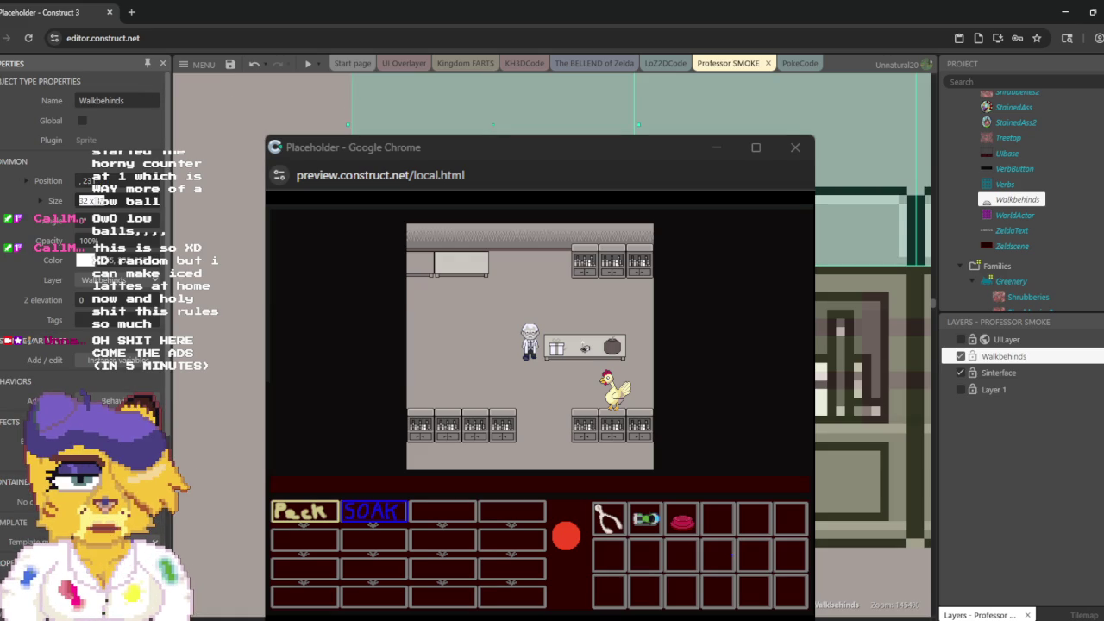
click(871, 345)
click(493, 99)
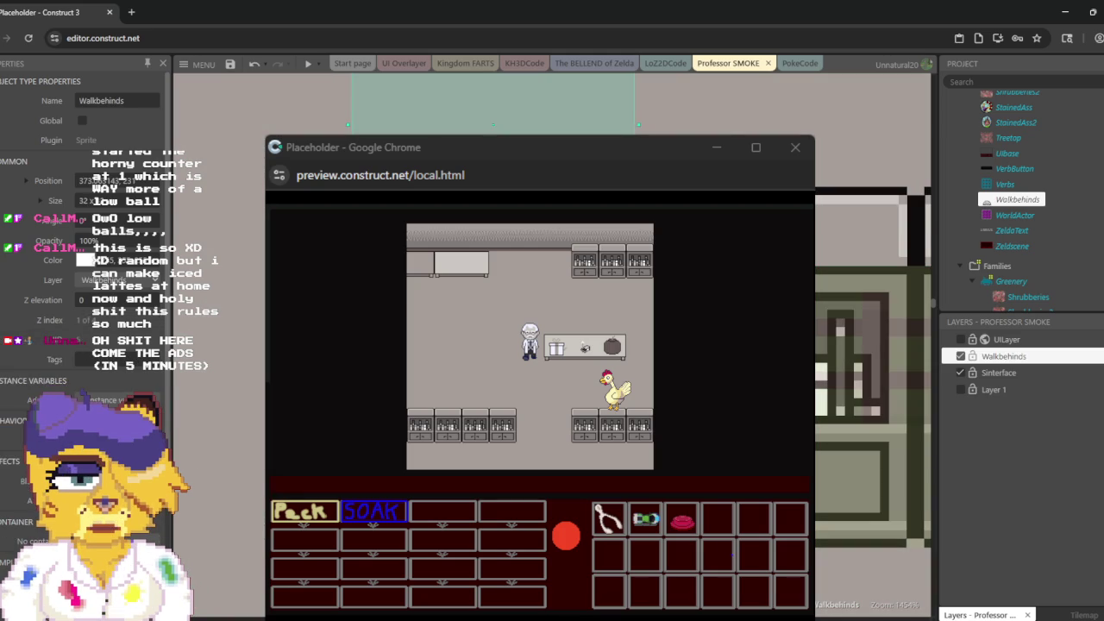
click(862, 224)
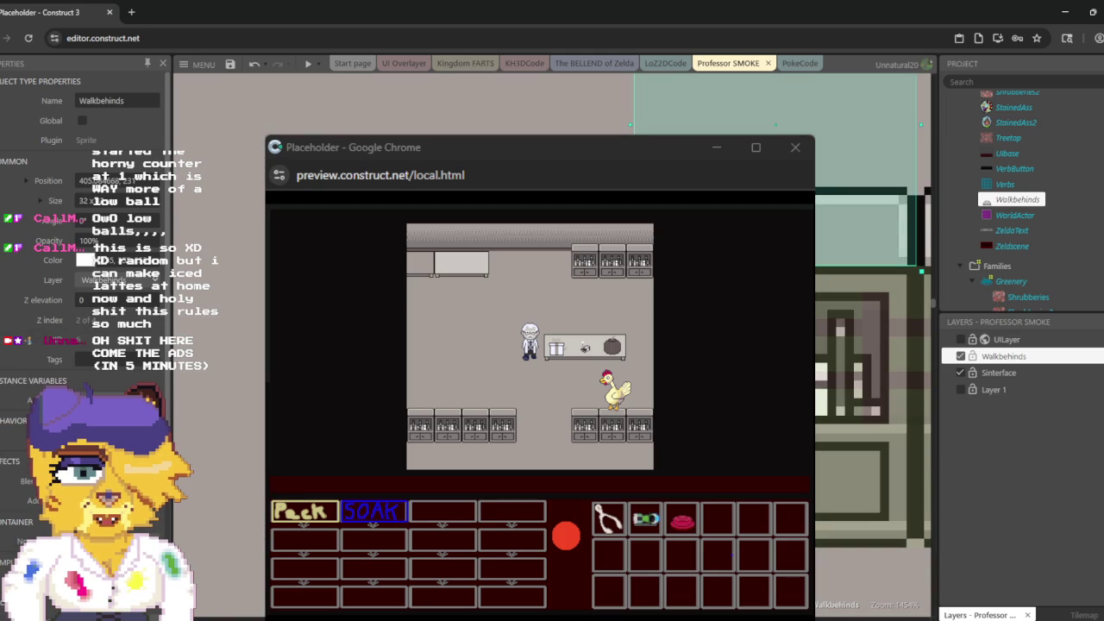
click(494, 99)
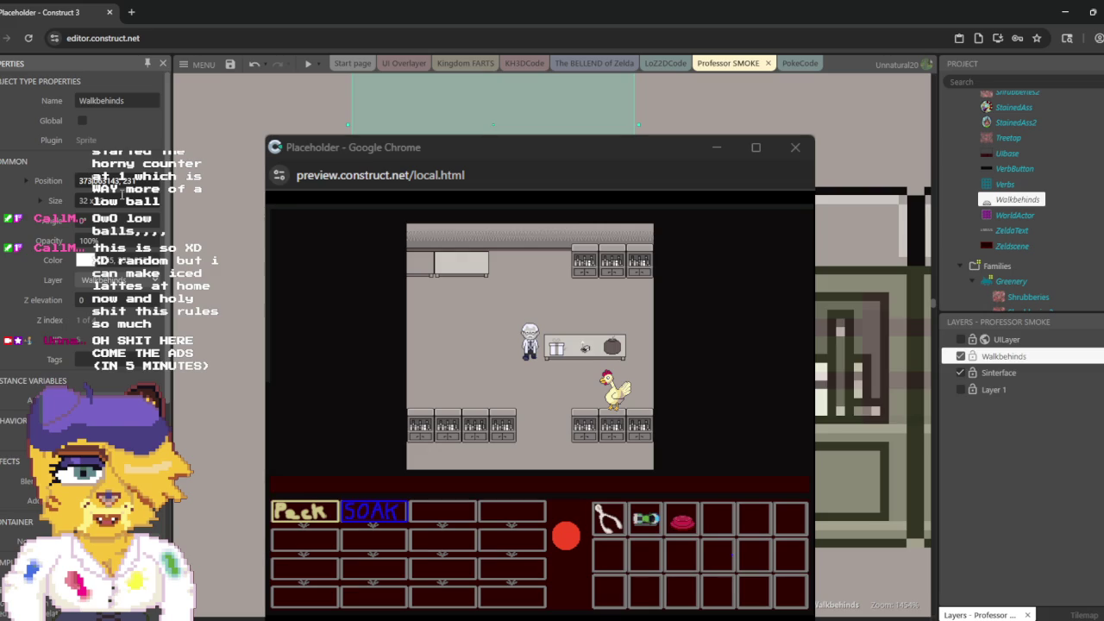
Step: Nudge the box one tile right and round its position to 405, 231
click(123, 199)
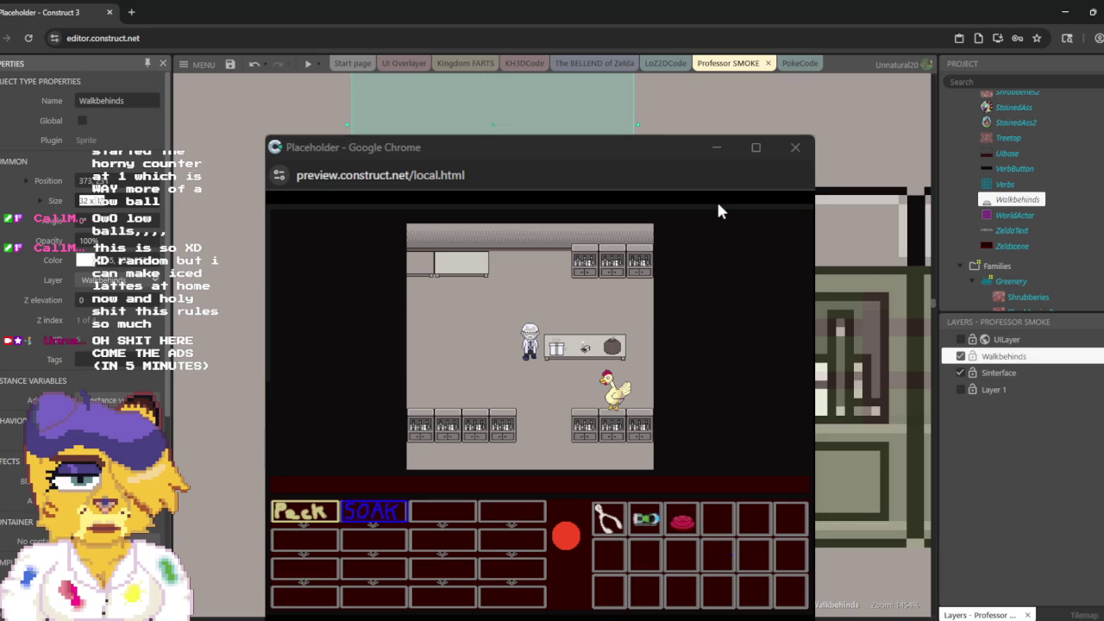
key(Right)
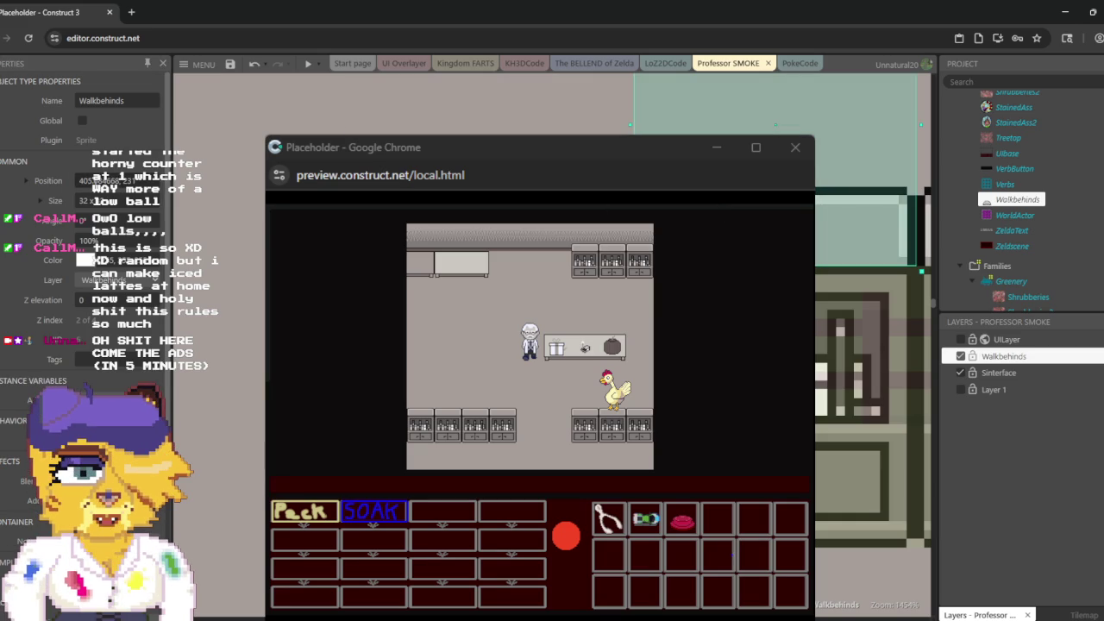
click(107, 180)
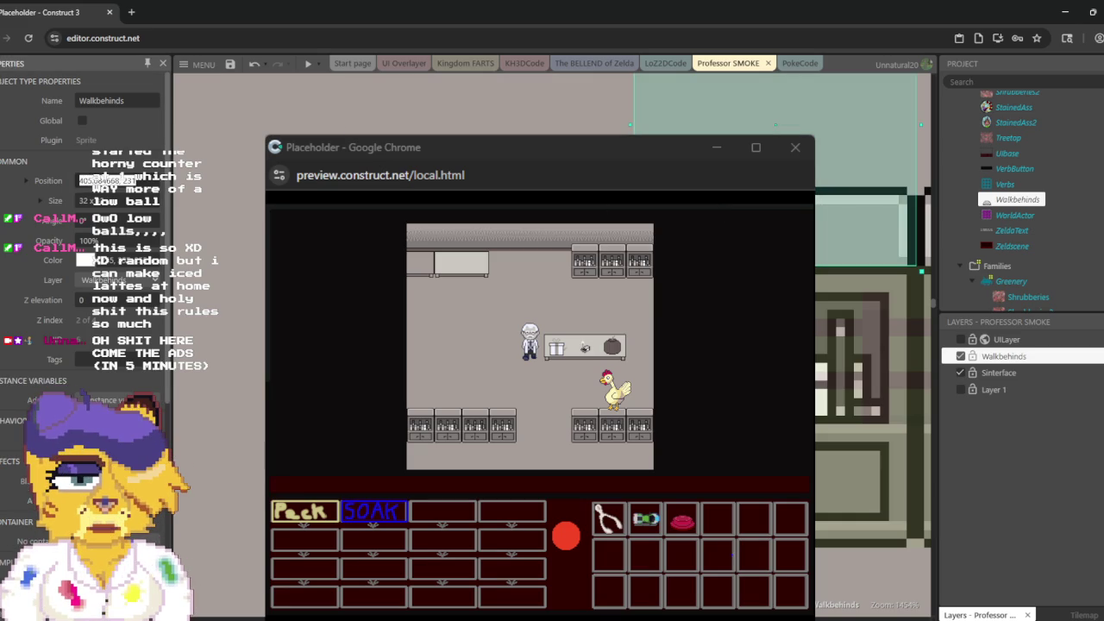
click(108, 181)
key(BackSpace)
key(BackSpace)
key(BackSpace)
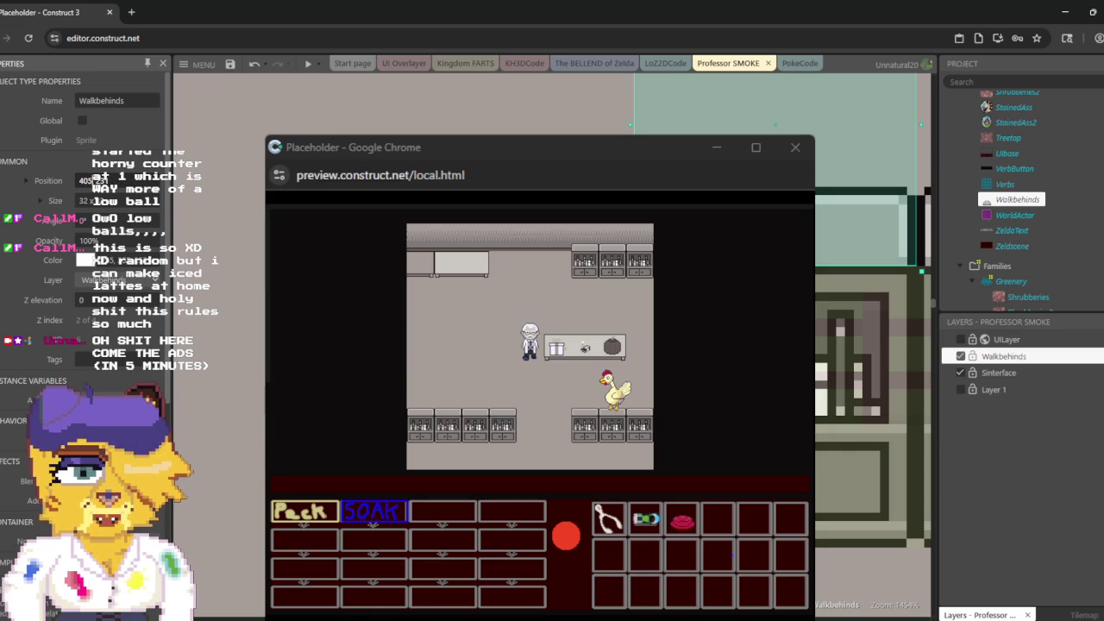
key(Tab)
key(Return)
scroll(871, 345, right, 5)
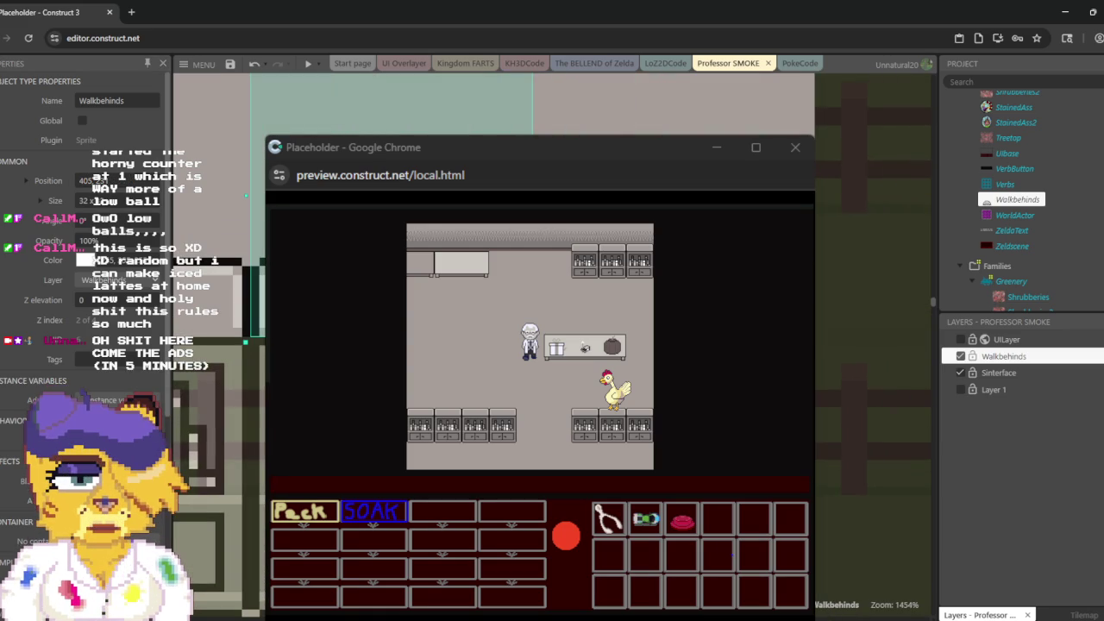
Step: Nudge the selected Walkbehinds box one more tile right to X 437, then deselect it
key(Right)
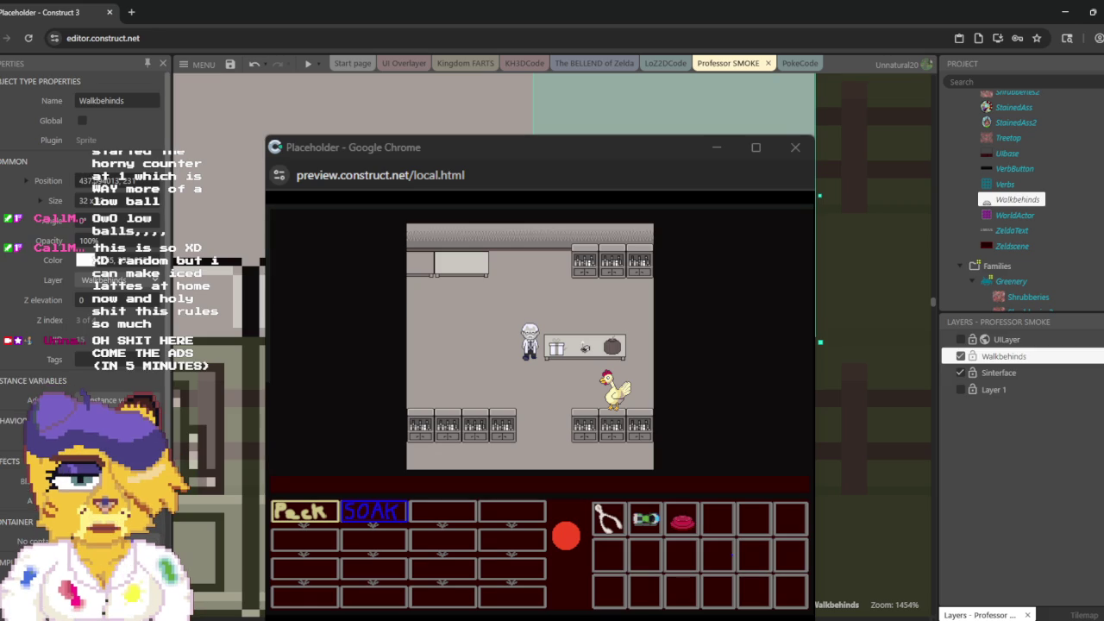
click(104, 180)
key(Return)
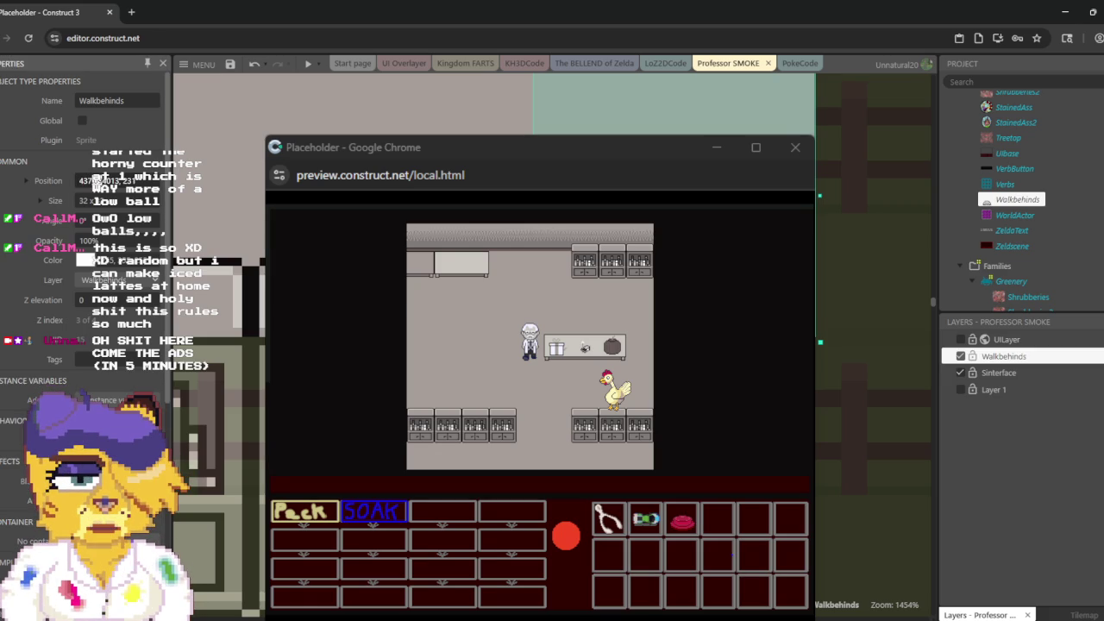
click(92, 200)
scroll(871, 345, down, 5)
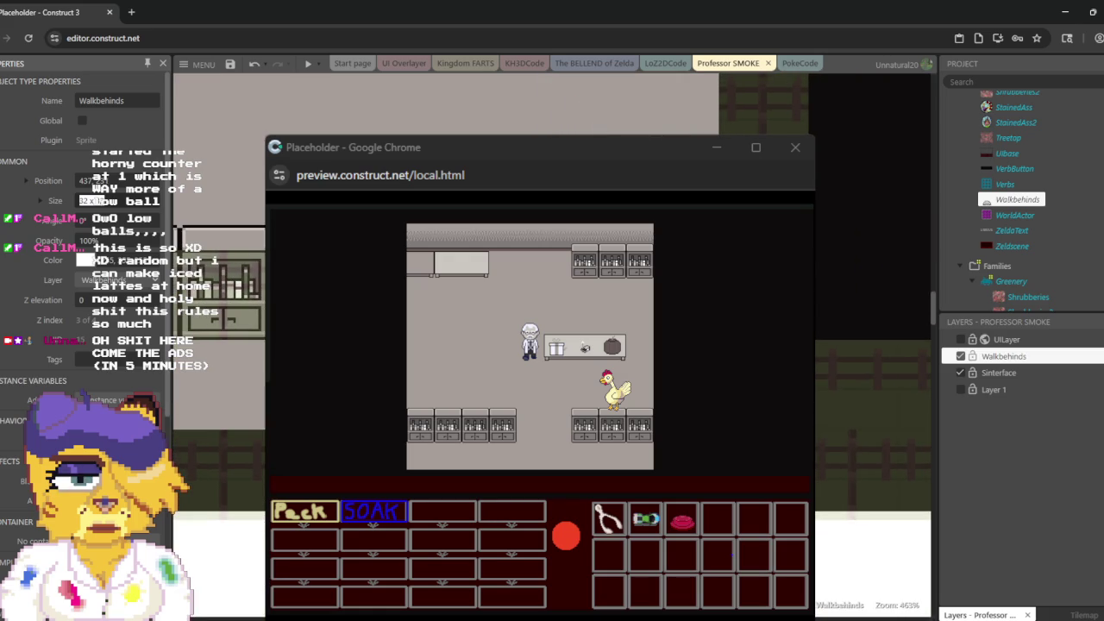
key(Return)
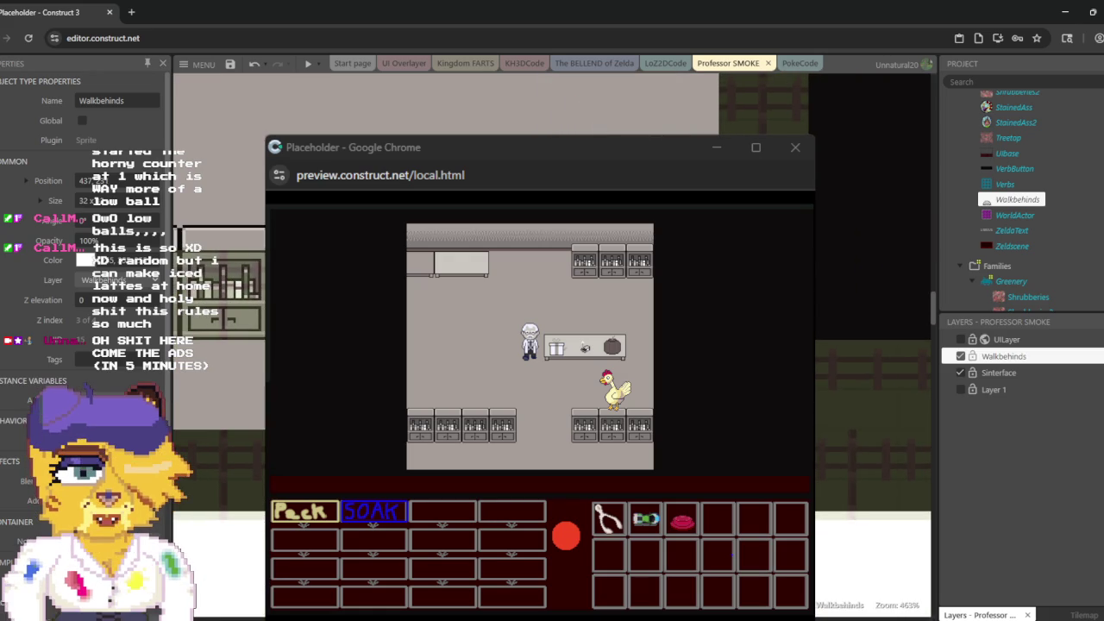
key(Escape)
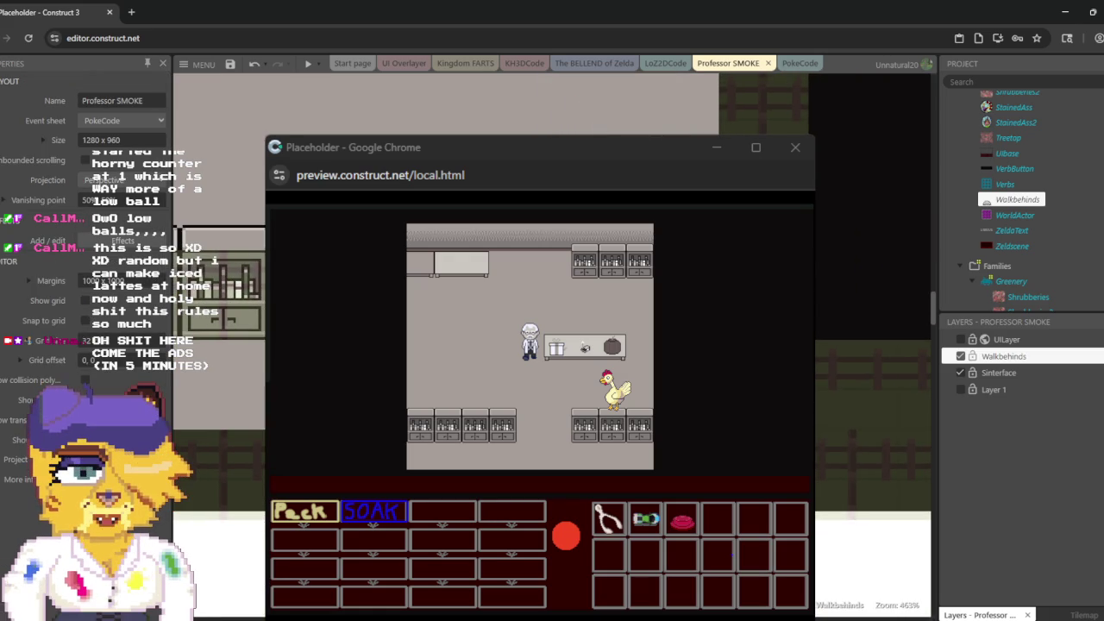
click(1018, 199)
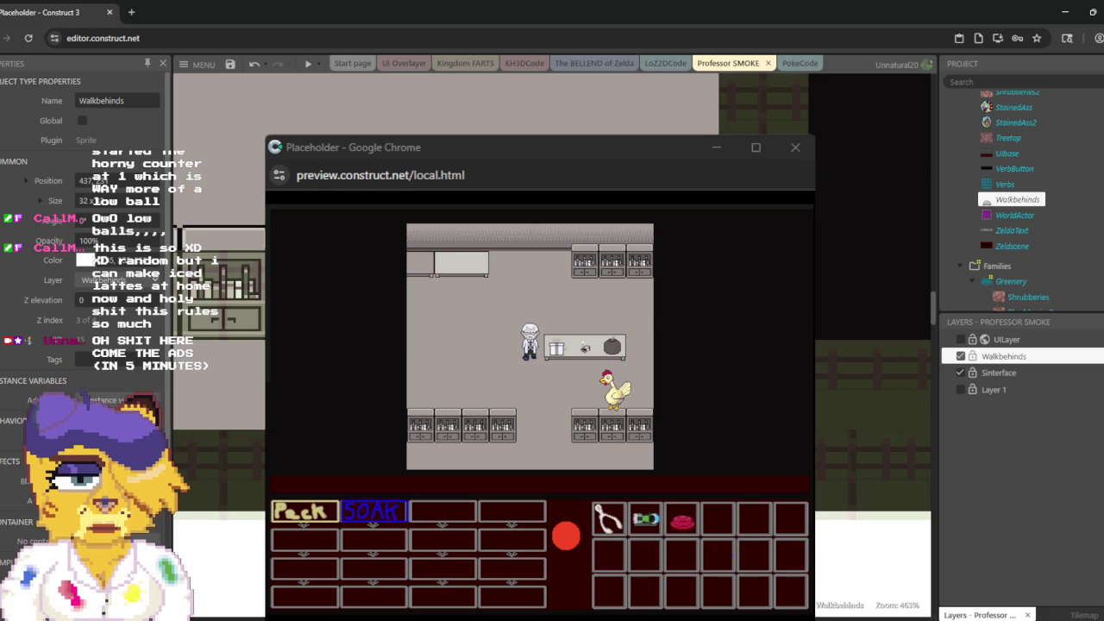
key(Escape)
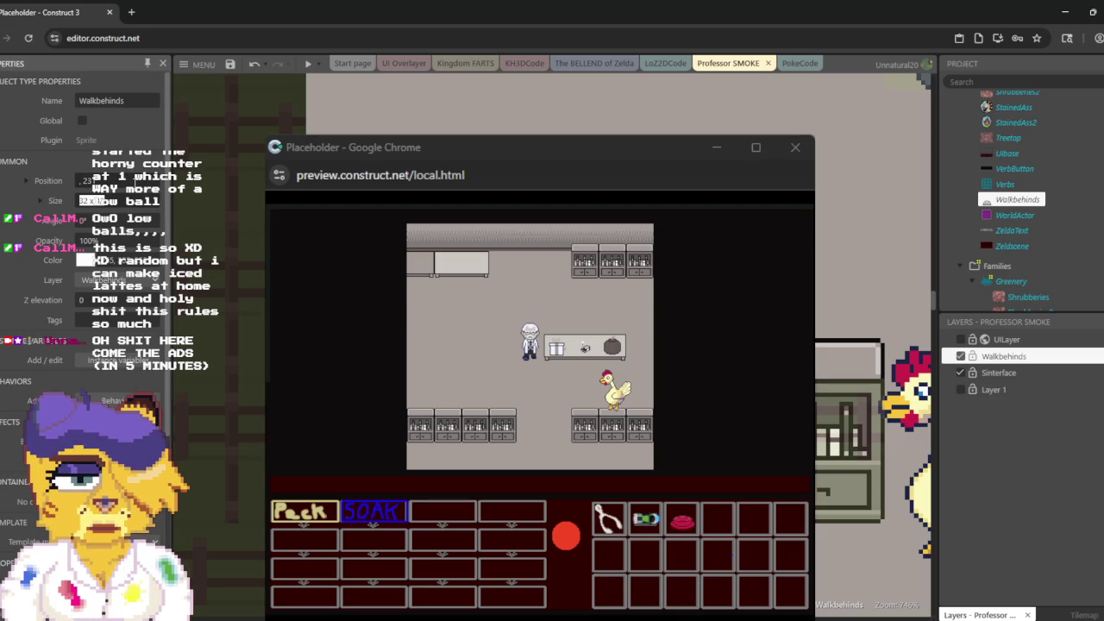
Step: Drag a Walkbehinds box left beside the other shelf pieces and set its X position to 213
scroll(871, 431, up, 4)
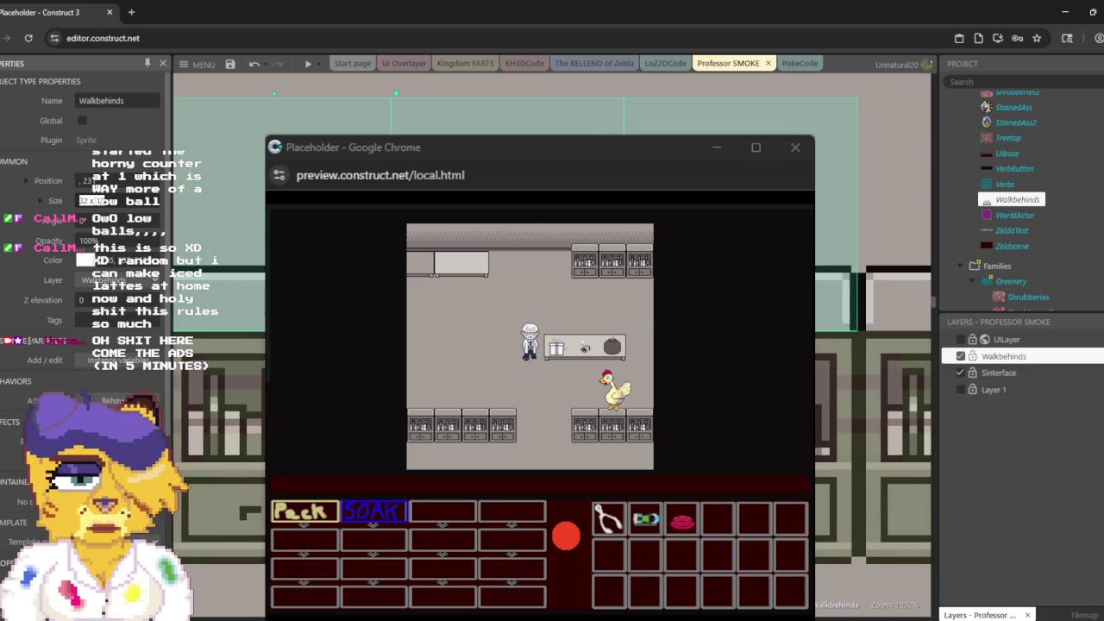
scroll(871, 431, up, 1)
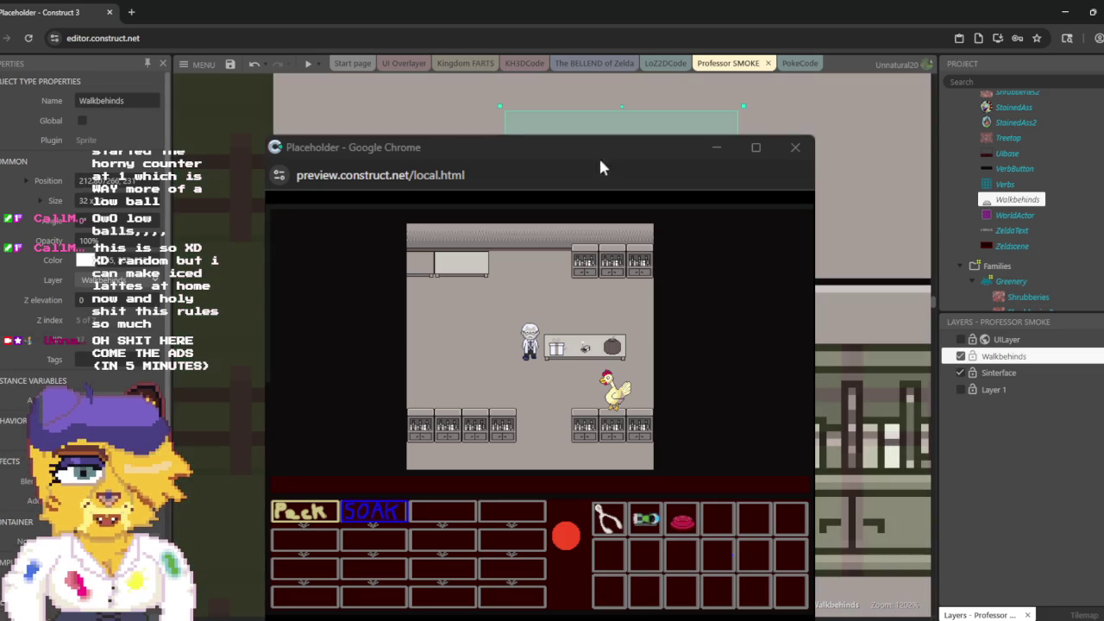
drag(612, 121, 380, 121)
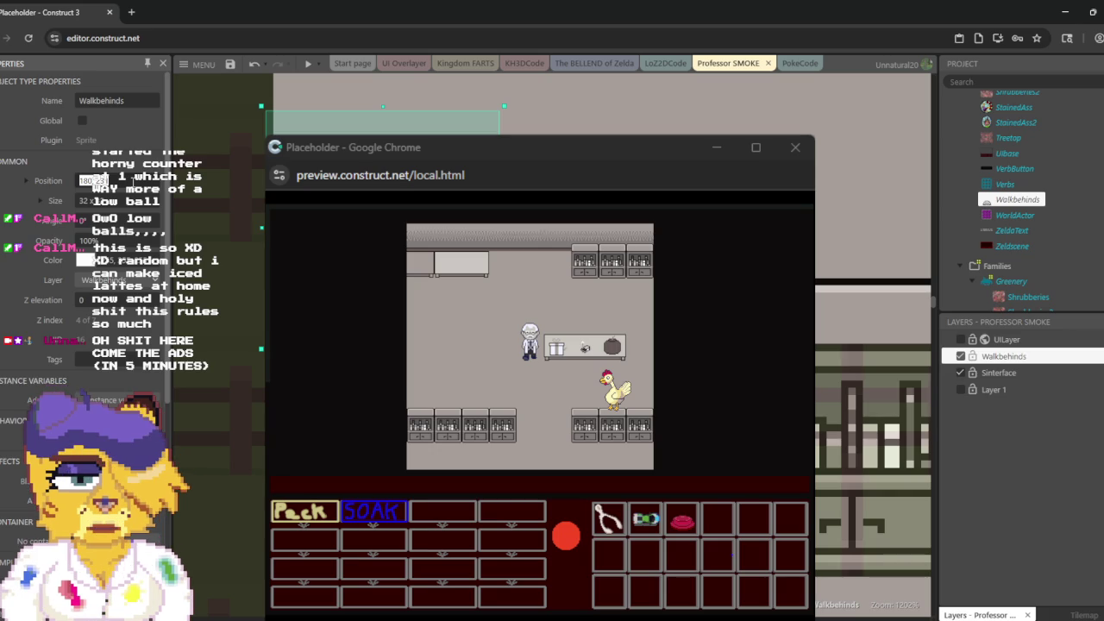
key(Tab)
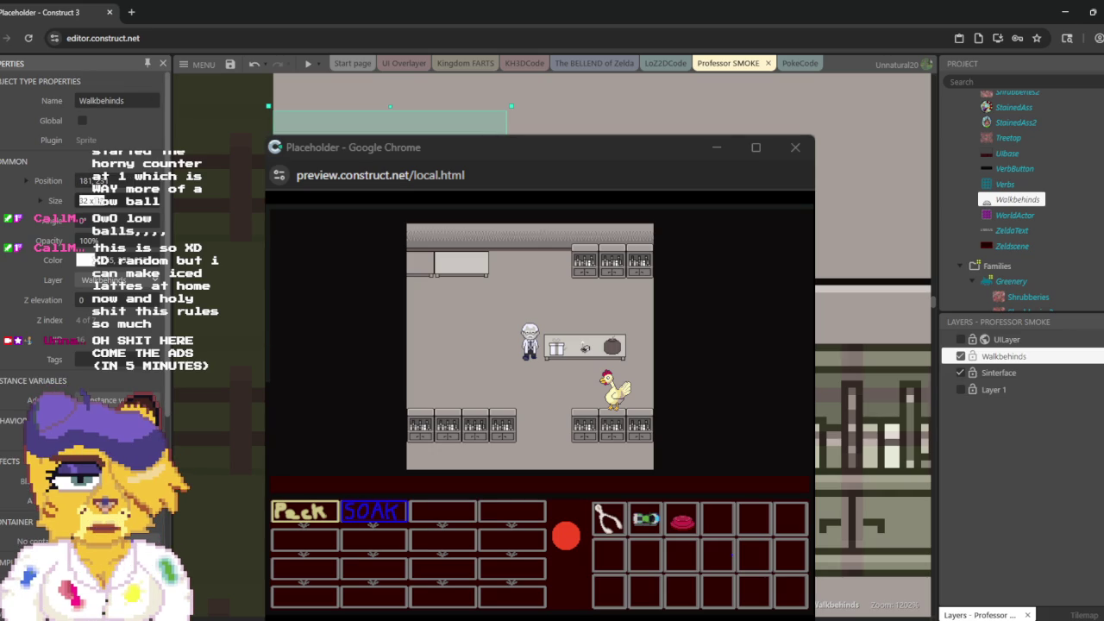
text(212)
key(Tab)
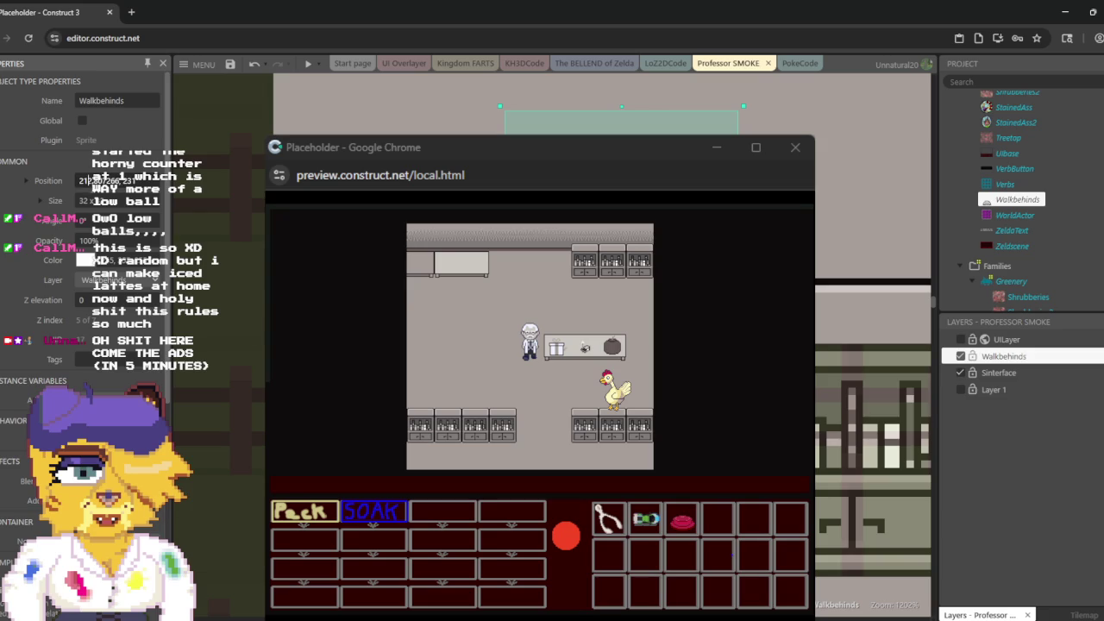
text(213)
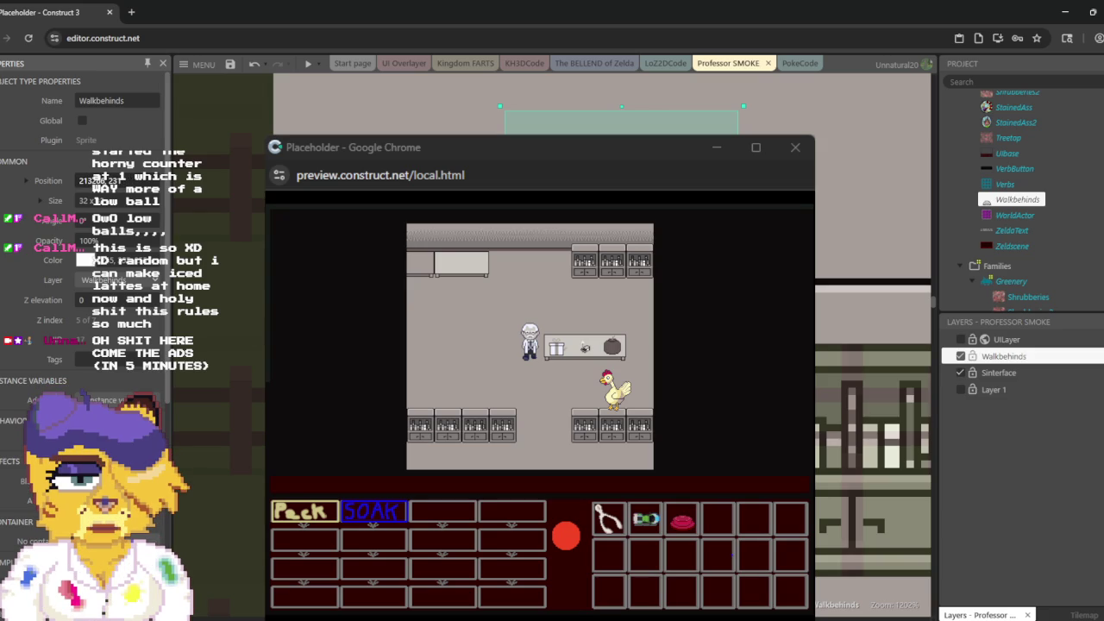
key(Tab)
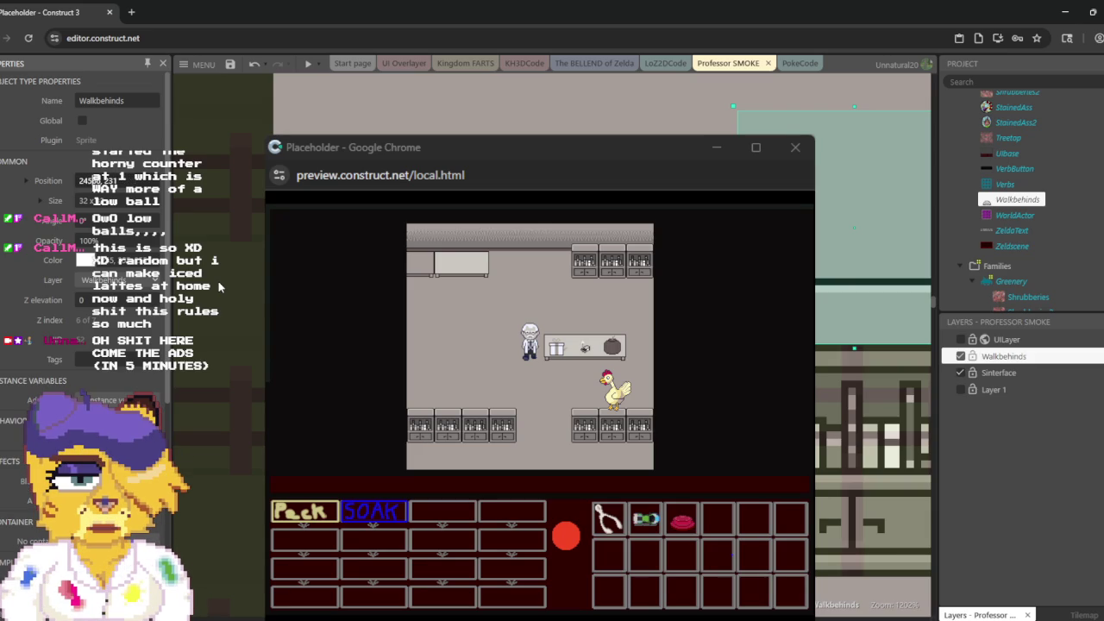
key(Tab)
Step: Select the Walkbehinds instance over the right-hand shelves, check its size, and return to the running preview
scroll(871, 362, up, 5)
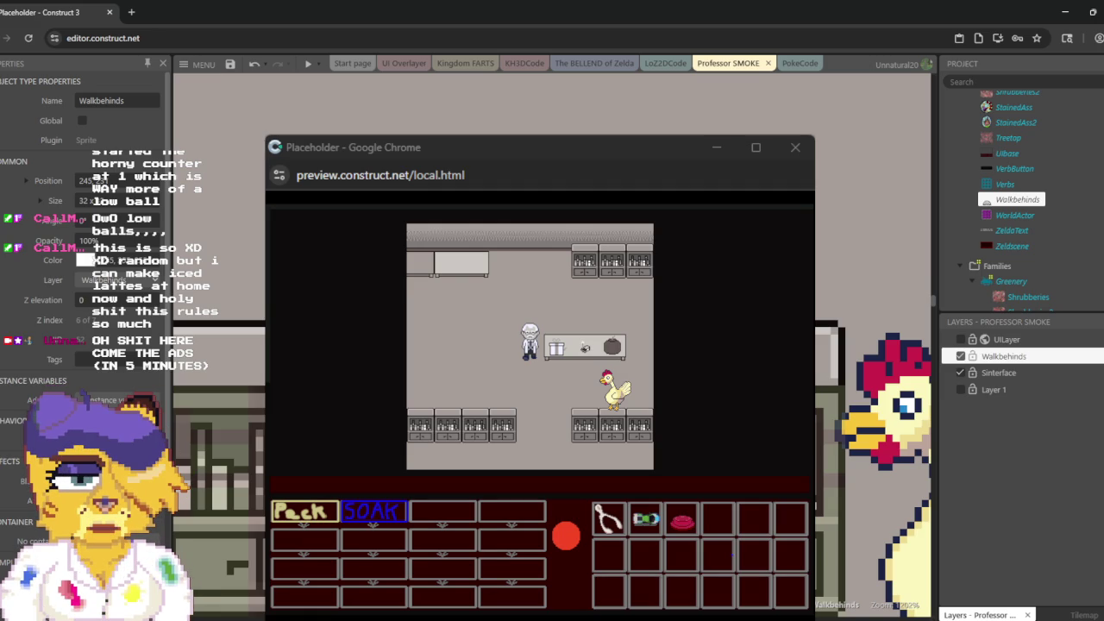
click(835, 397)
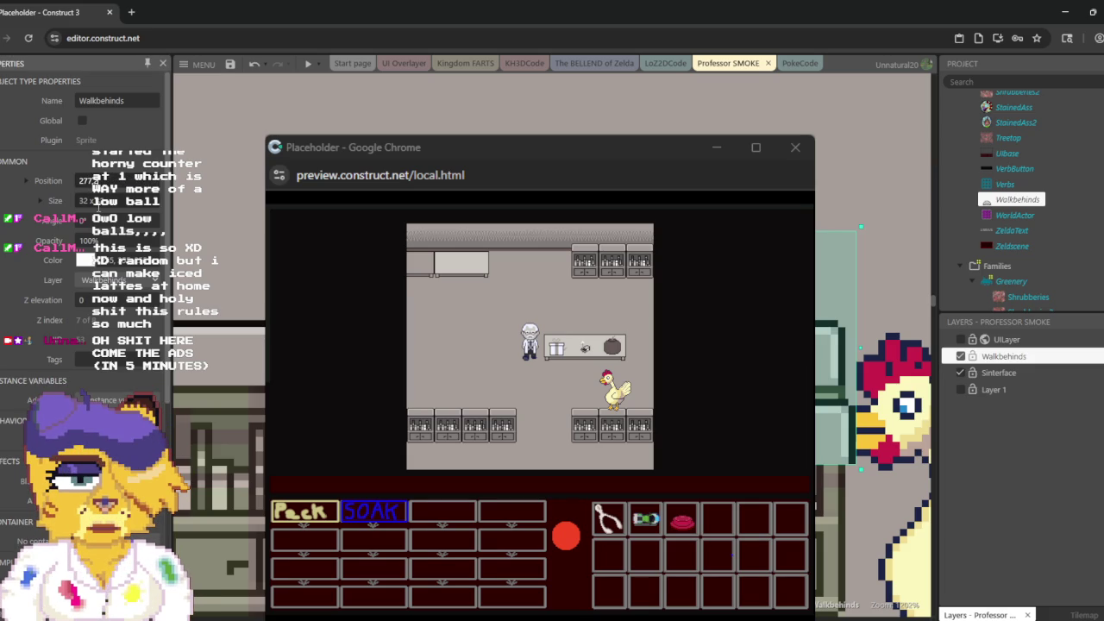
click(95, 200)
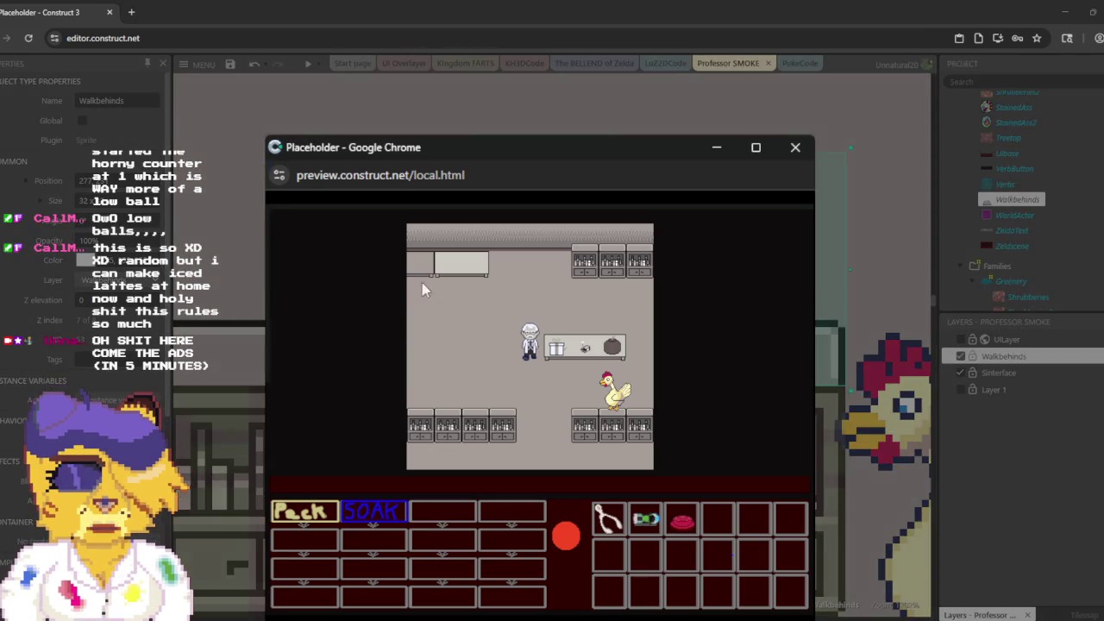
click(505, 278)
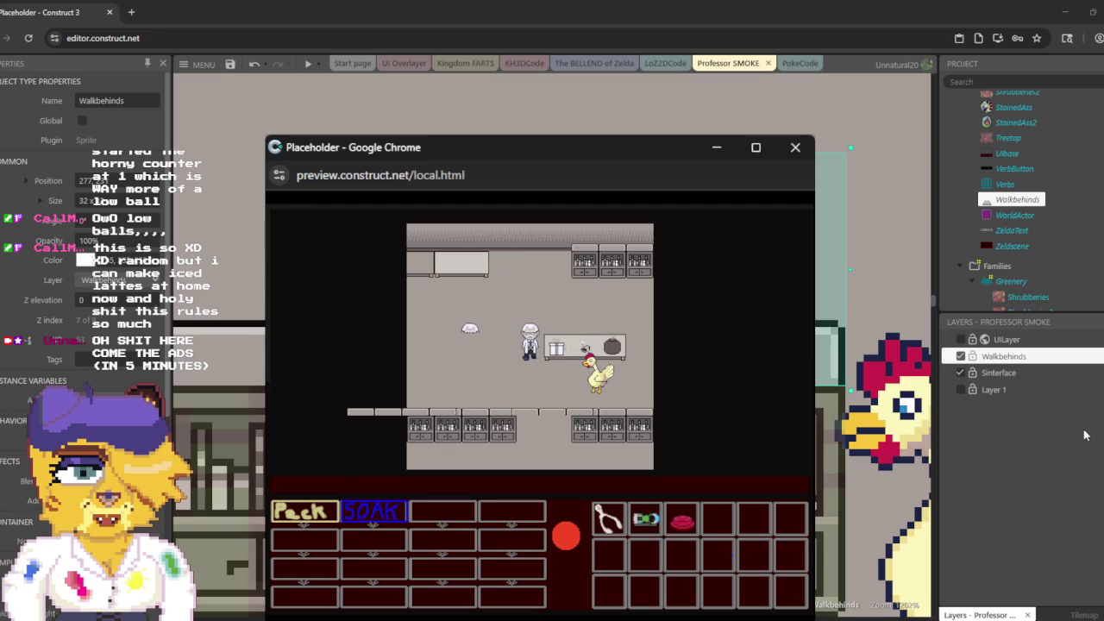
Step: Give the Walkbehinds layer 0% parallax and relaunch the game preview
click(1026, 362)
click(1027, 362)
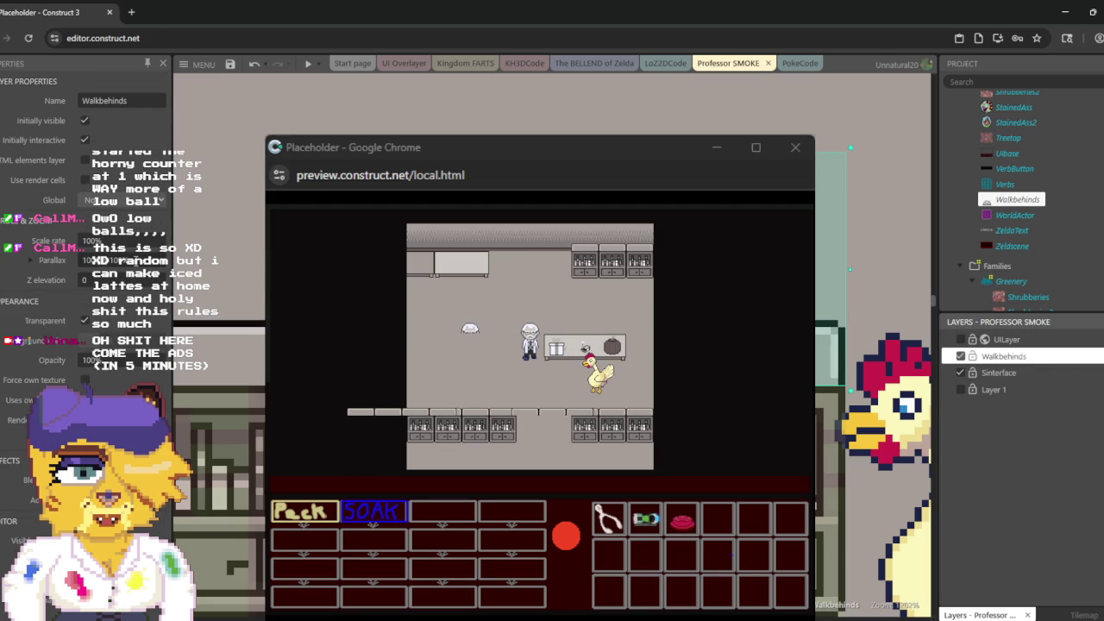
text(0)
key(Tab)
click(308, 63)
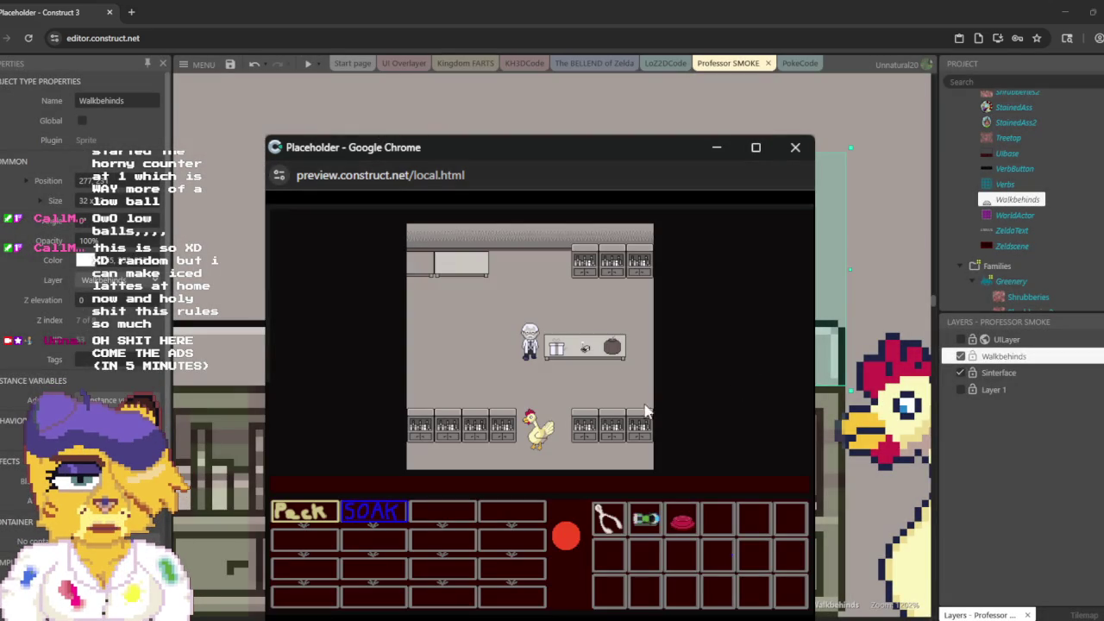
Step: Walk the chicken toward the lower shelves and maximize the preview window
click(475, 389)
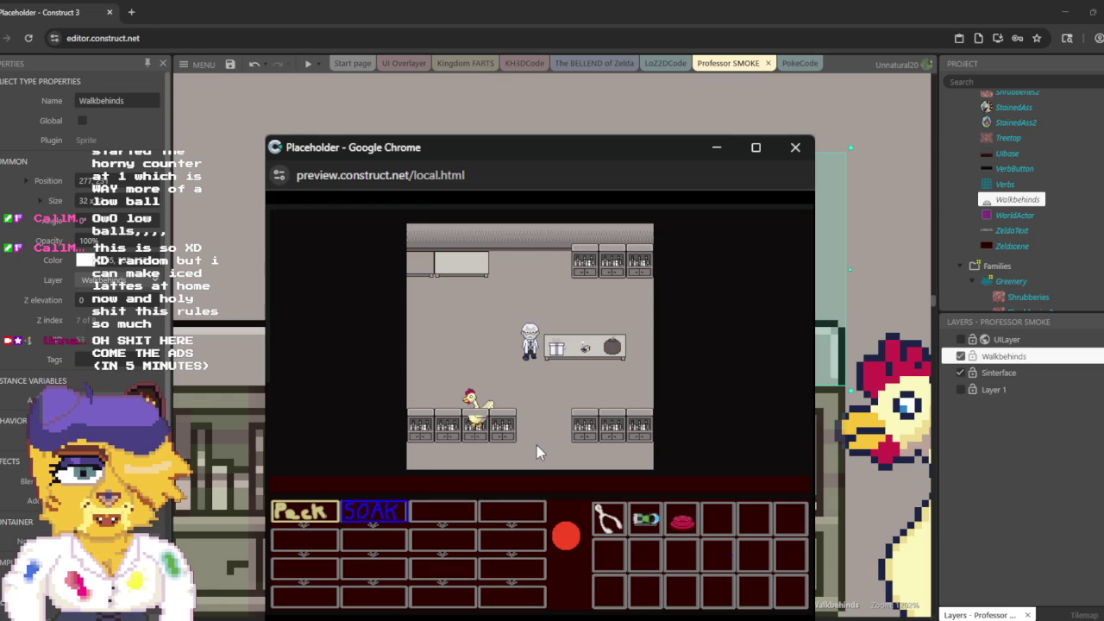
click(753, 148)
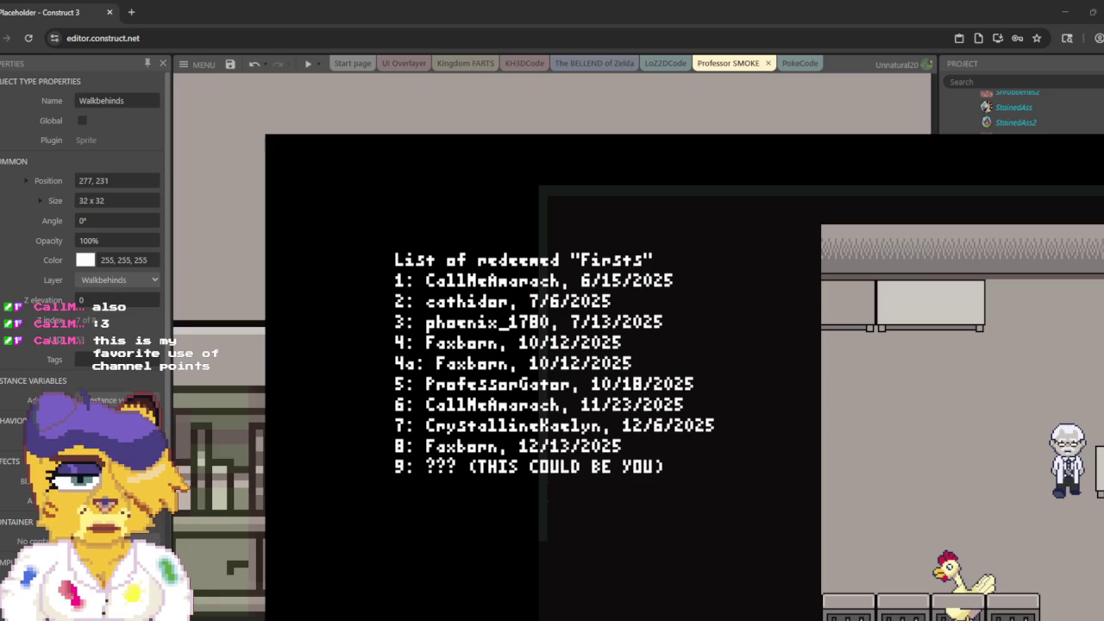
Step: Insert the ninth entry's name with date 1/4/2026 and prefix the placeholder line with '10:'
key(Return)
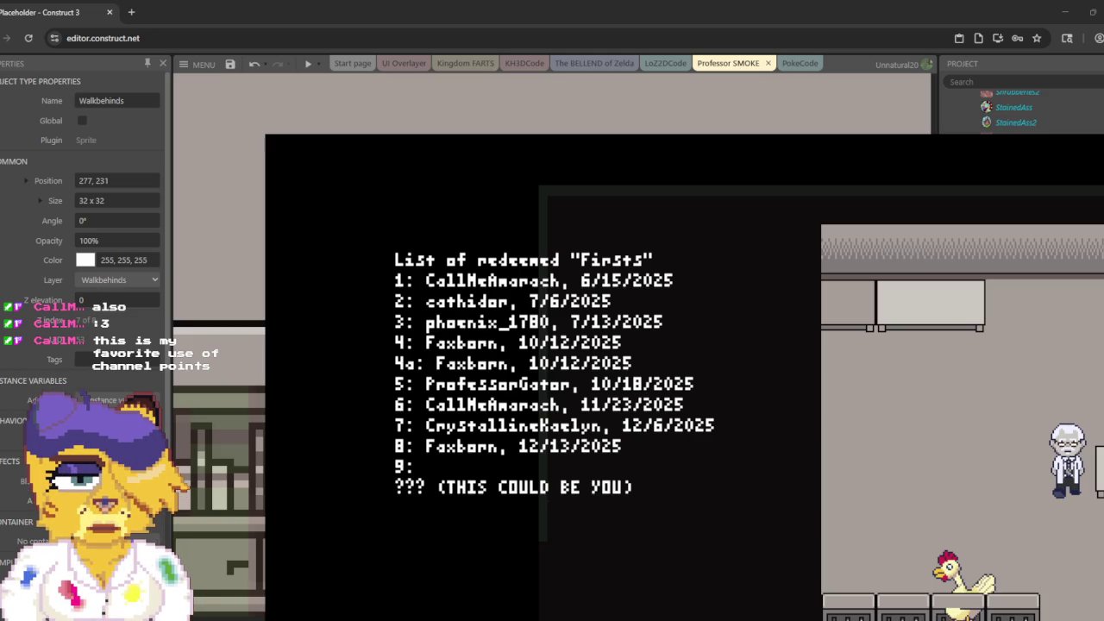
text(Call)
text(McAmarach)
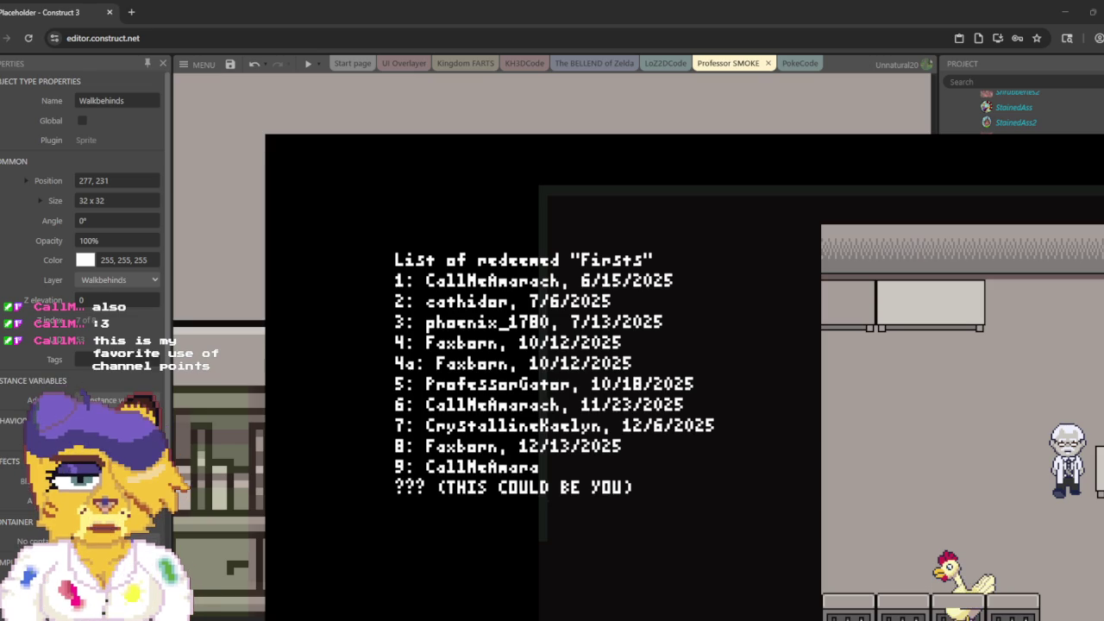
text(, 1/)
text(4/2)
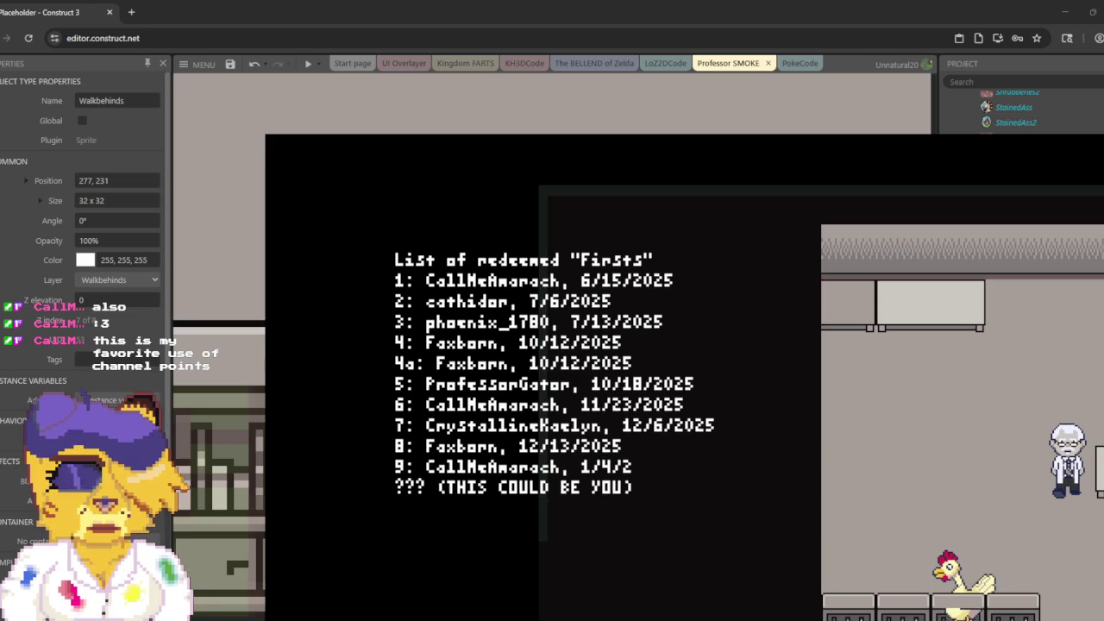
text(026 )
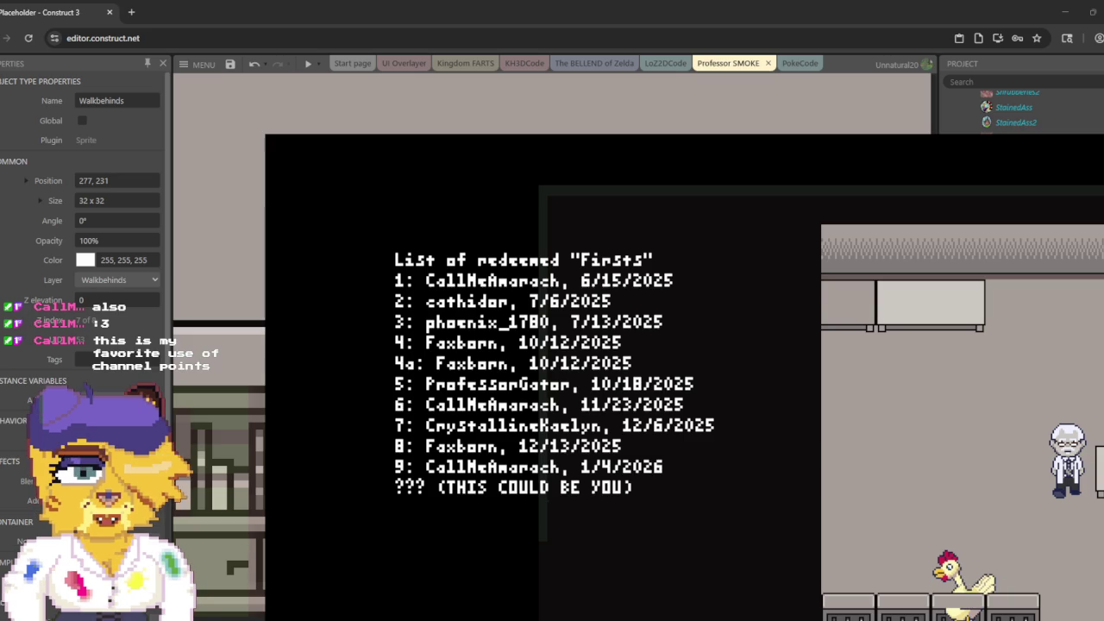
text(10)
key(BackSpace)
key(BackSpace)
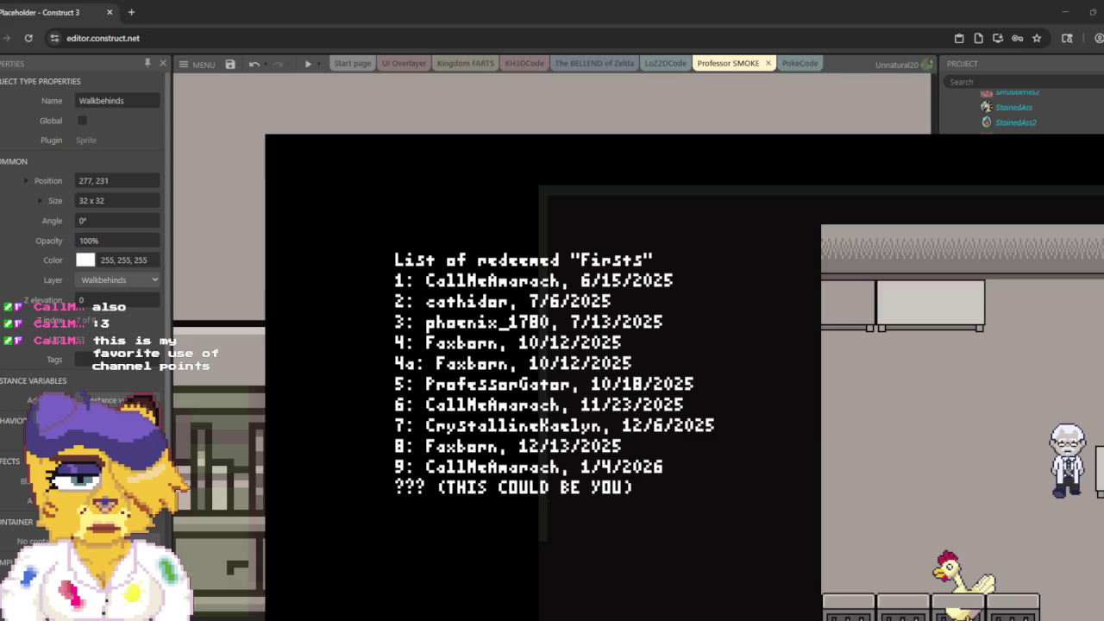
text(10:)
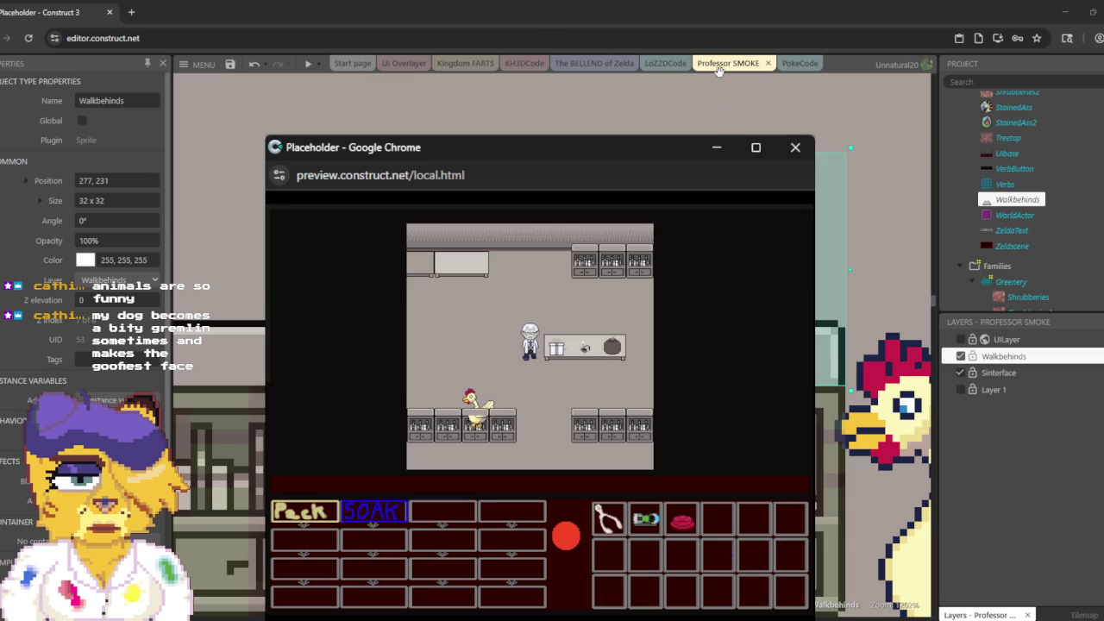
Step: Close the game preview and select every instance on the Walkbehinds layer
click(795, 148)
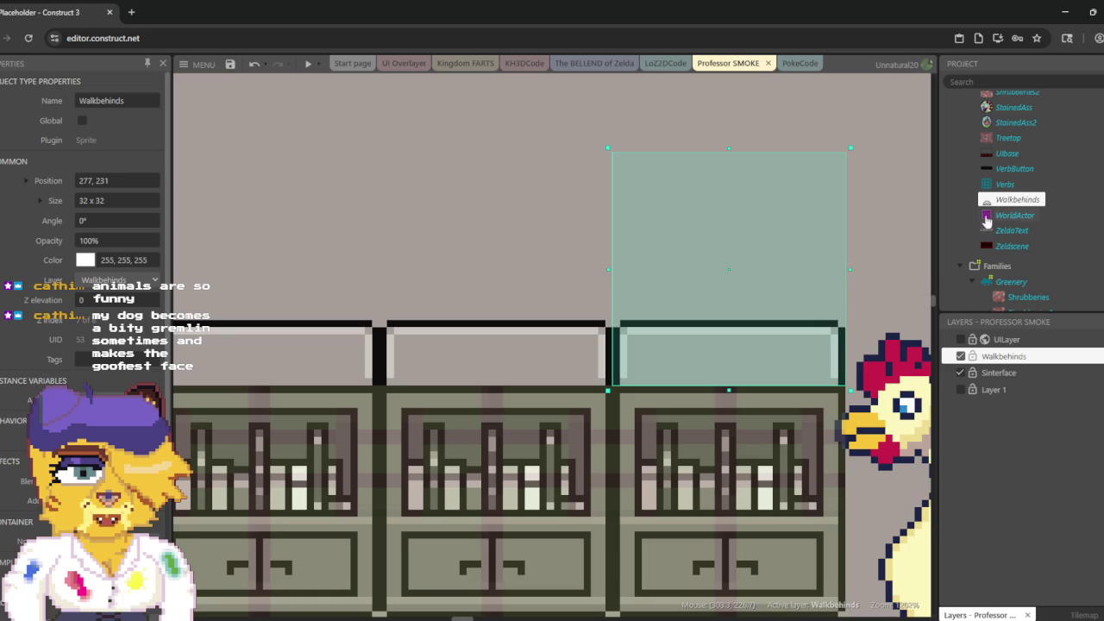
scroll(866, 229, down, 3)
scroll(866, 211, down, 5)
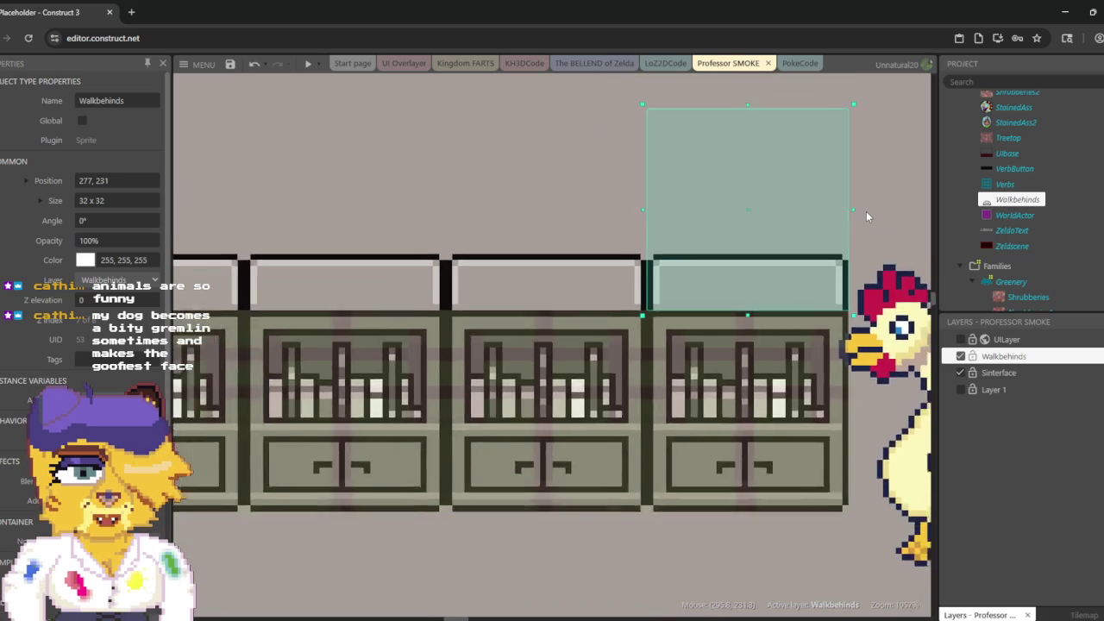
scroll(866, 211, down, 2)
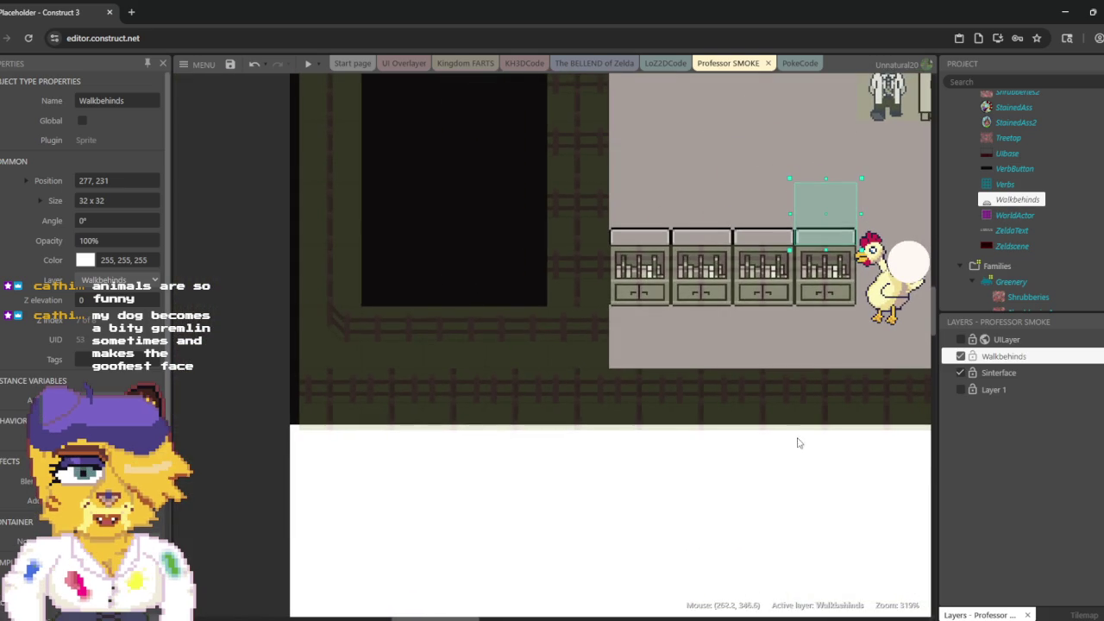
mouse_move(862, 463)
mouse_down()
mouse_move(643, 564)
mouse_move(621, 559)
mouse_up()
click(1017, 199)
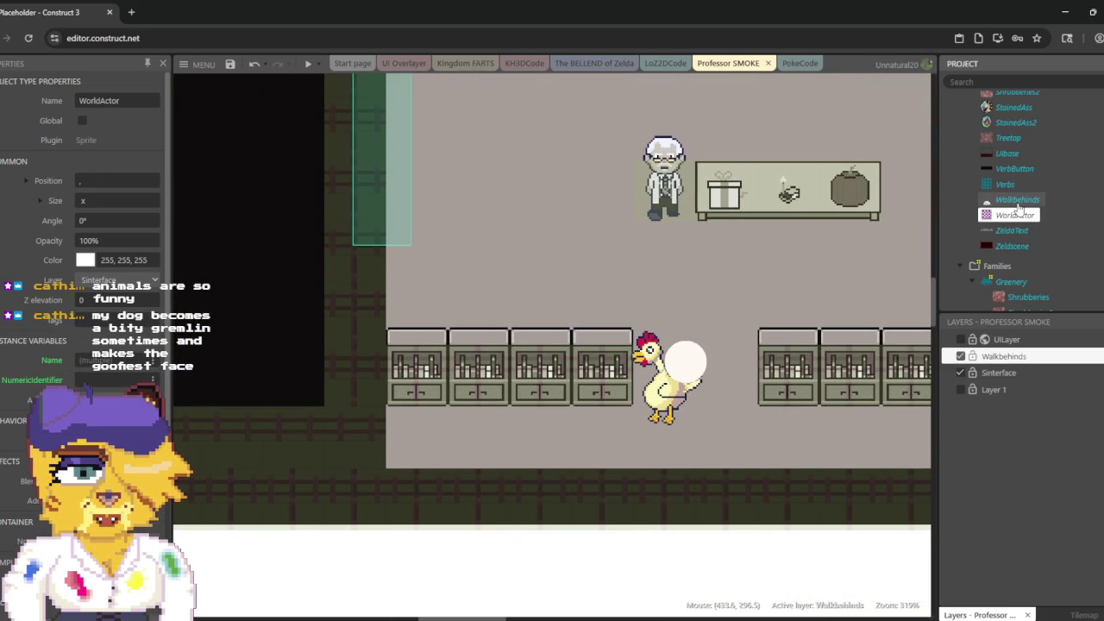
key(ctrl+a)
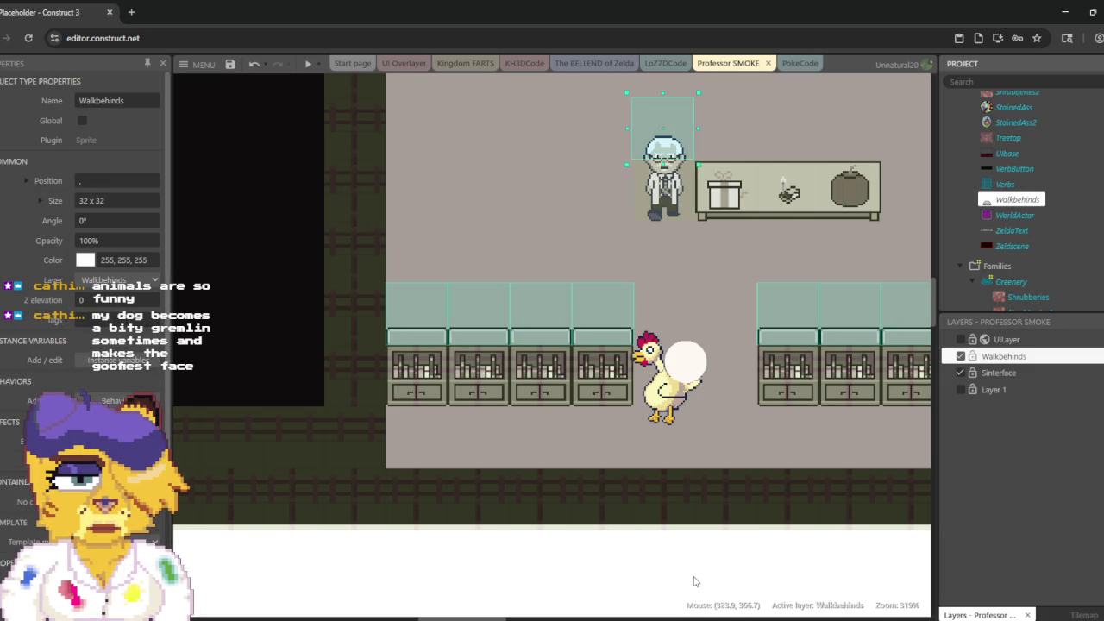
Step: Try a +9 vertical offset on the selected boxes' position, then undo it
click(121, 179)
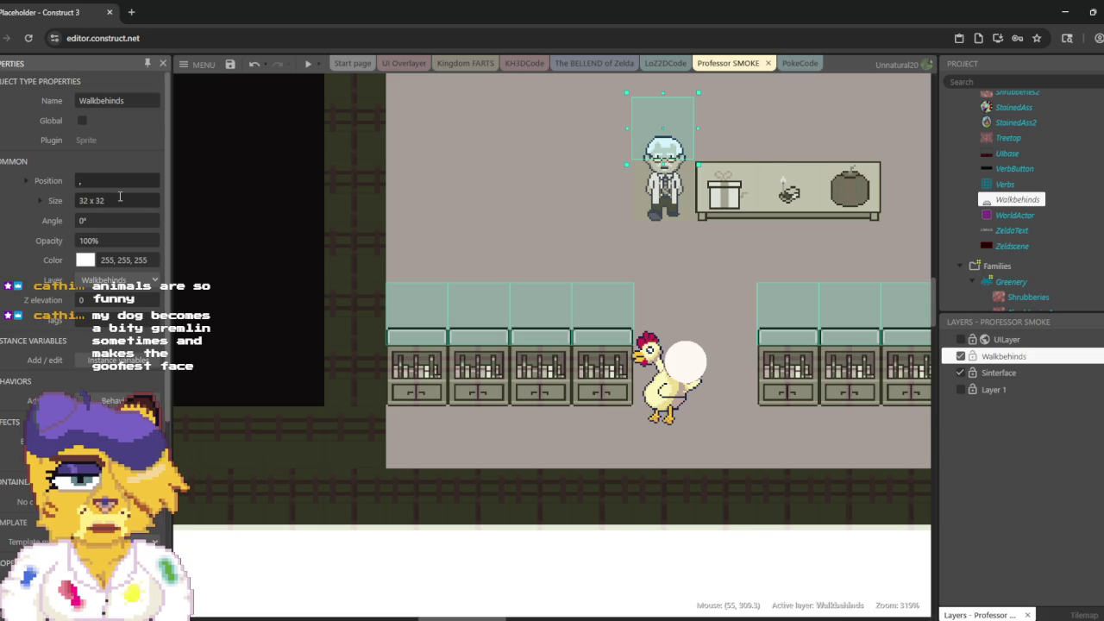
text(+9)
key(Tab)
click(677, 128)
key(ctrl+z)
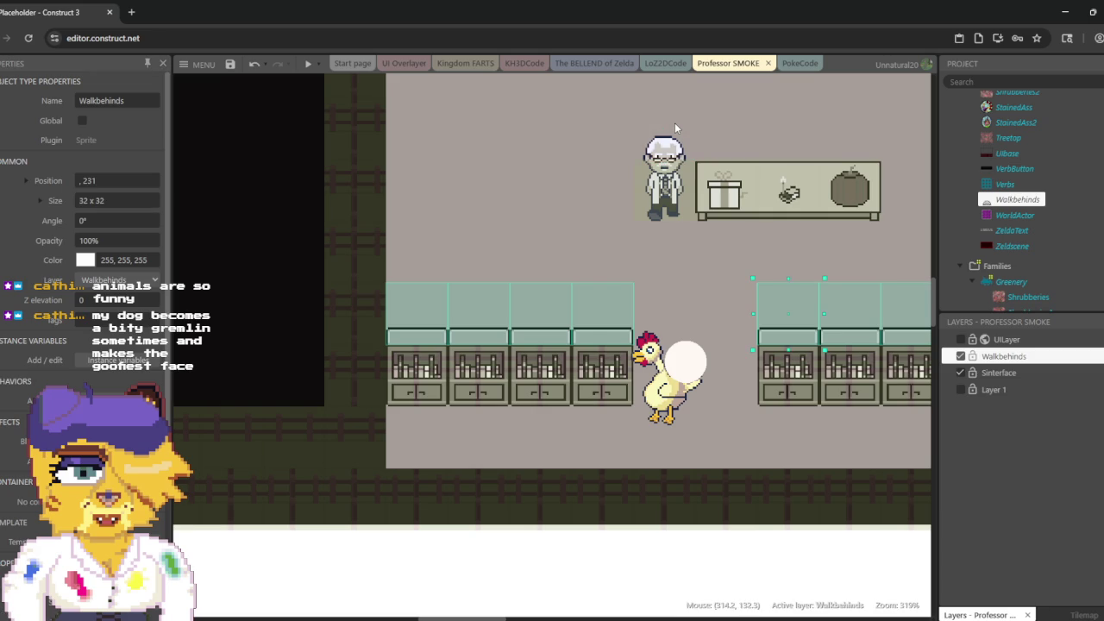
Step: Retype the shelf overlays' Y position through 40 and 240 until it reads 244
double_click(154, 180)
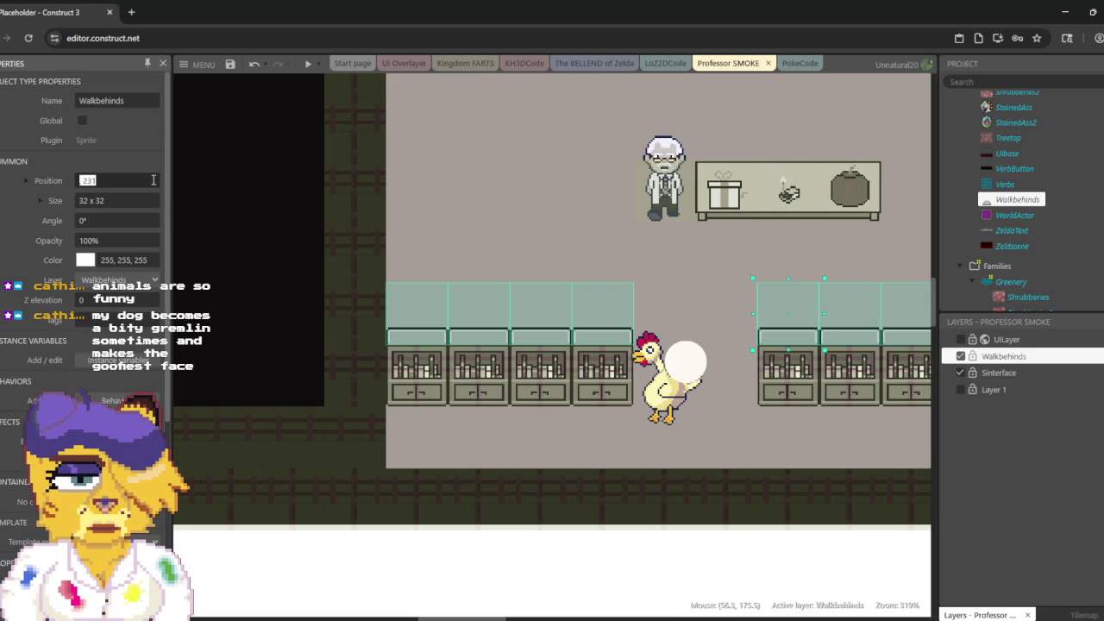
click(154, 180)
key(BackSpace)
key(BackSpace)
key(BackSpace)
text(40)
key(Tab)
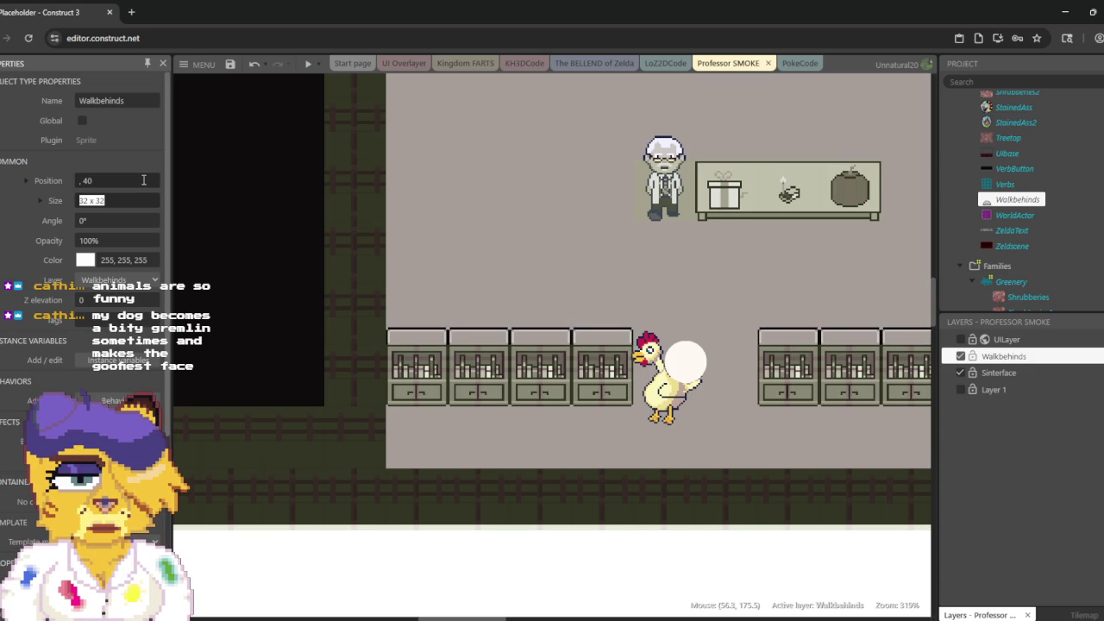
double_click(144, 181)
key(Left)
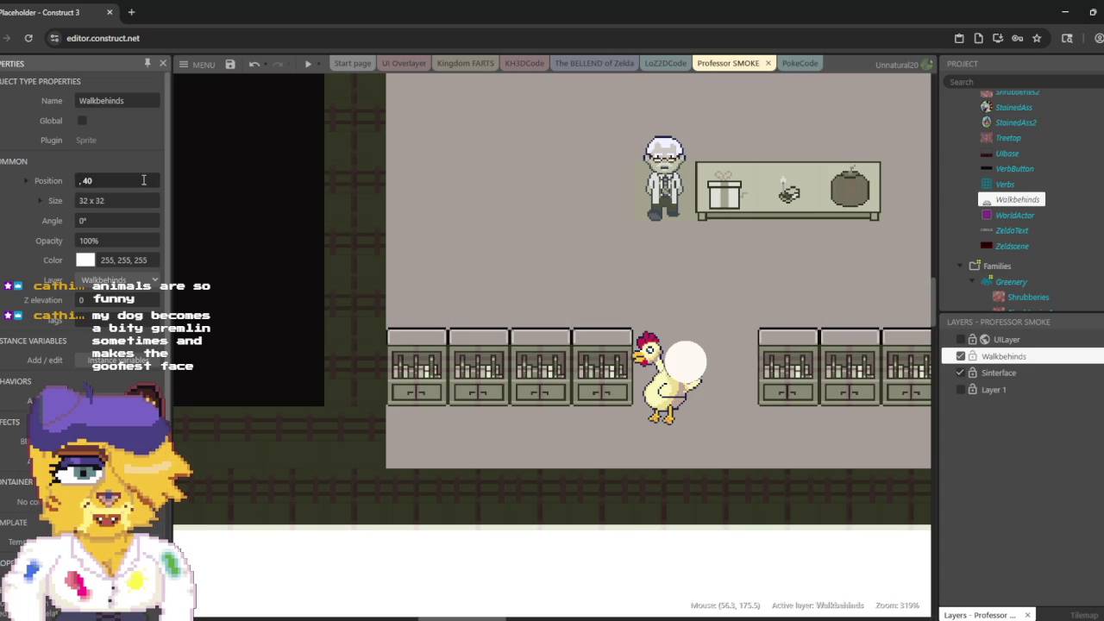
text(2)
key(Tab)
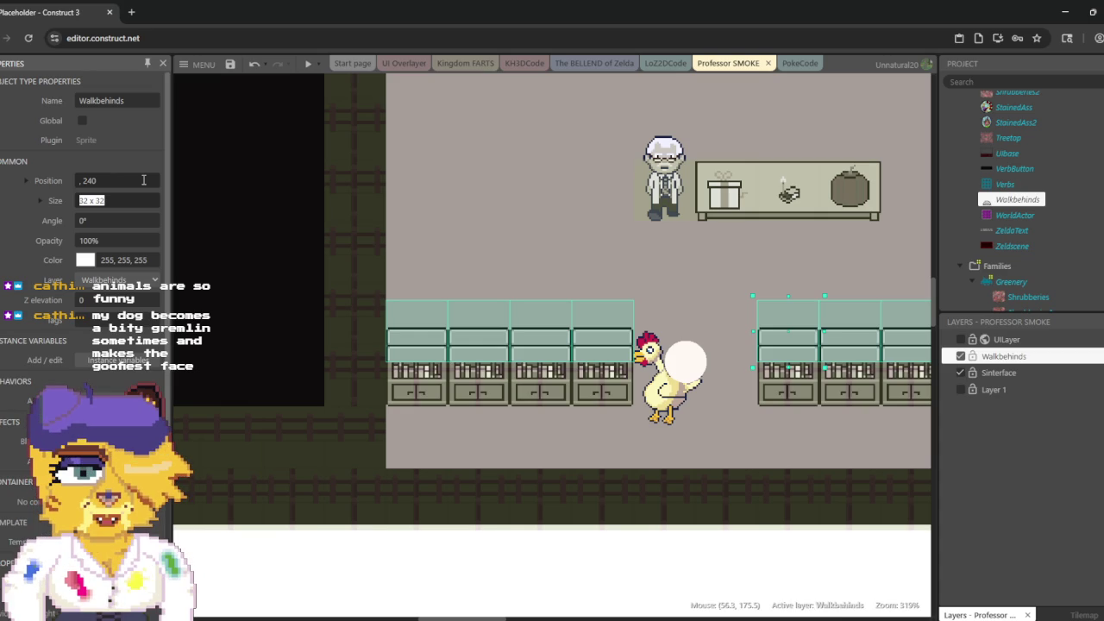
click(143, 180)
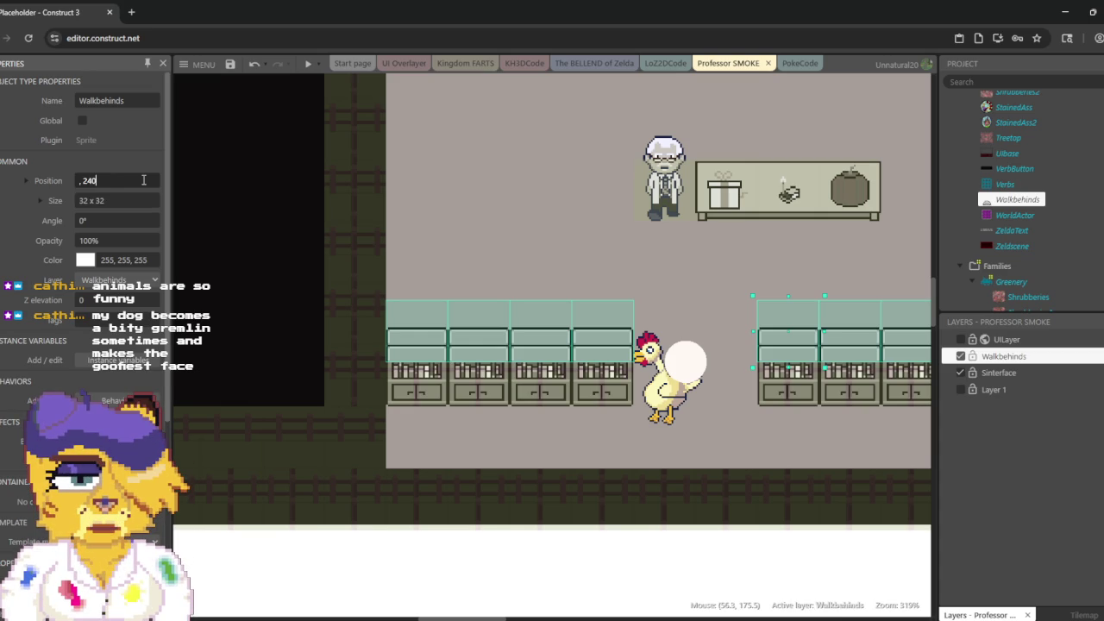
key(BackSpace)
text(44)
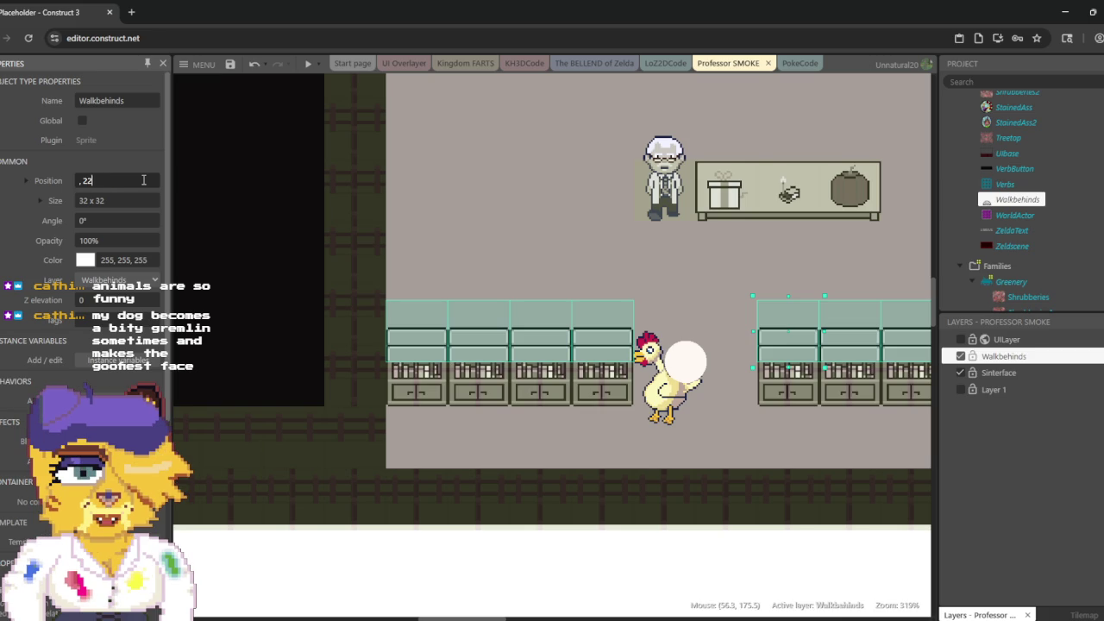
key(Tab)
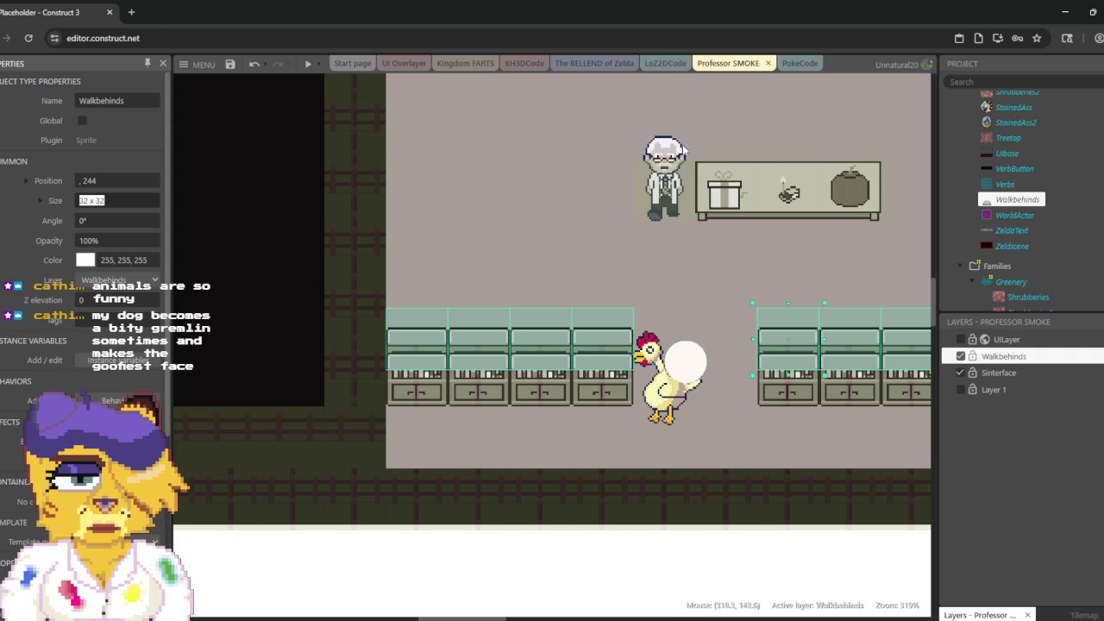
click(668, 149)
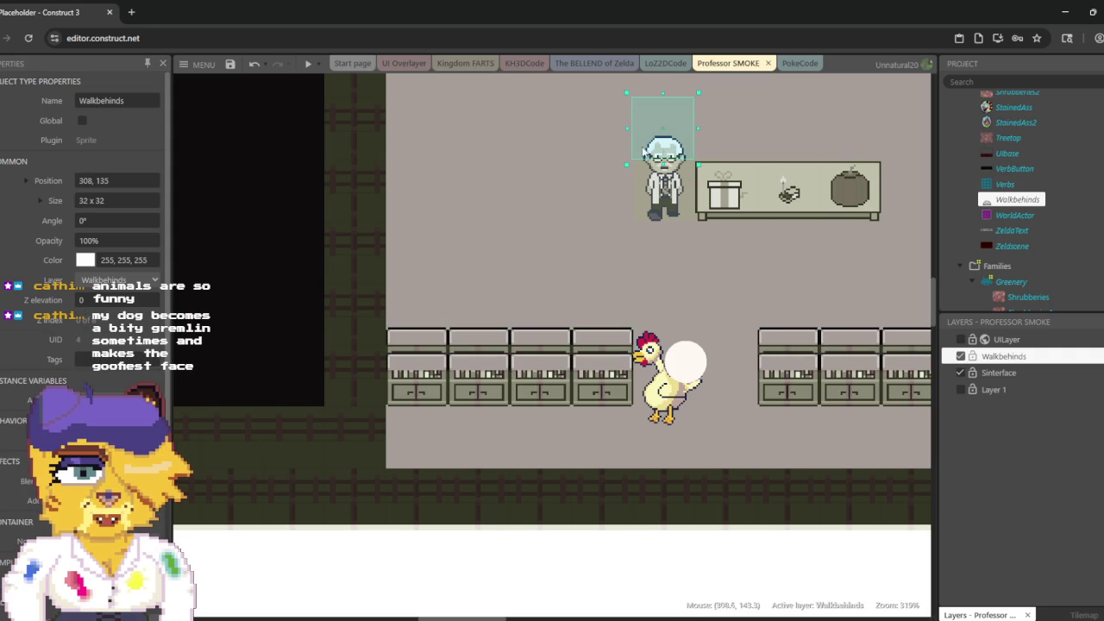
Step: Lower the professor's walk-behind box to position 308, 151
click(129, 177)
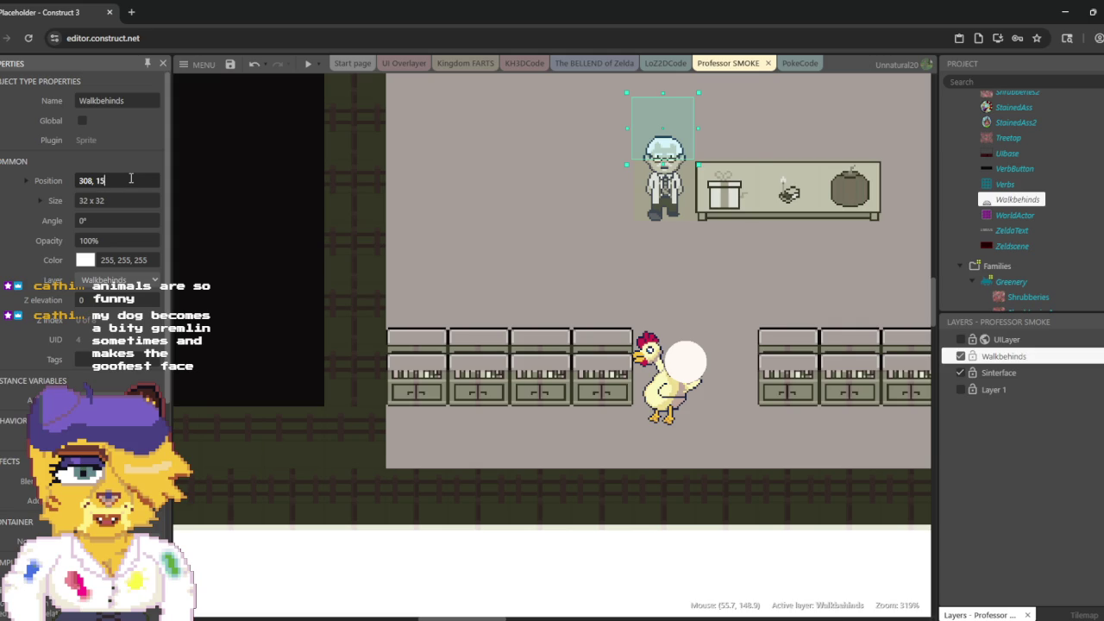
text(1)
key(Tab)
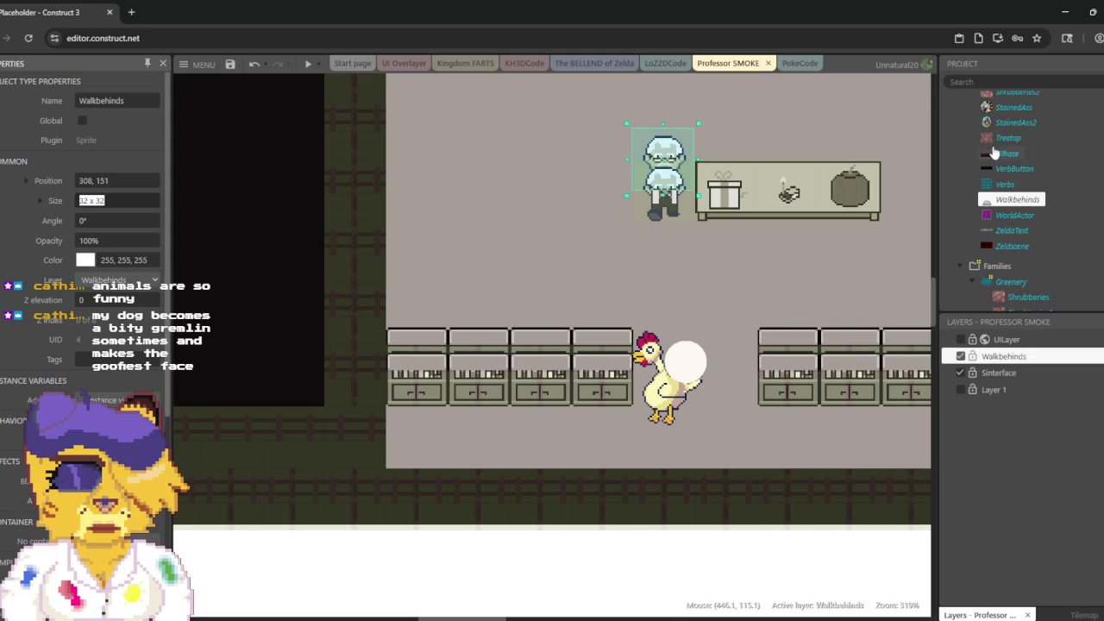
scroll(1000, 177, up, 2)
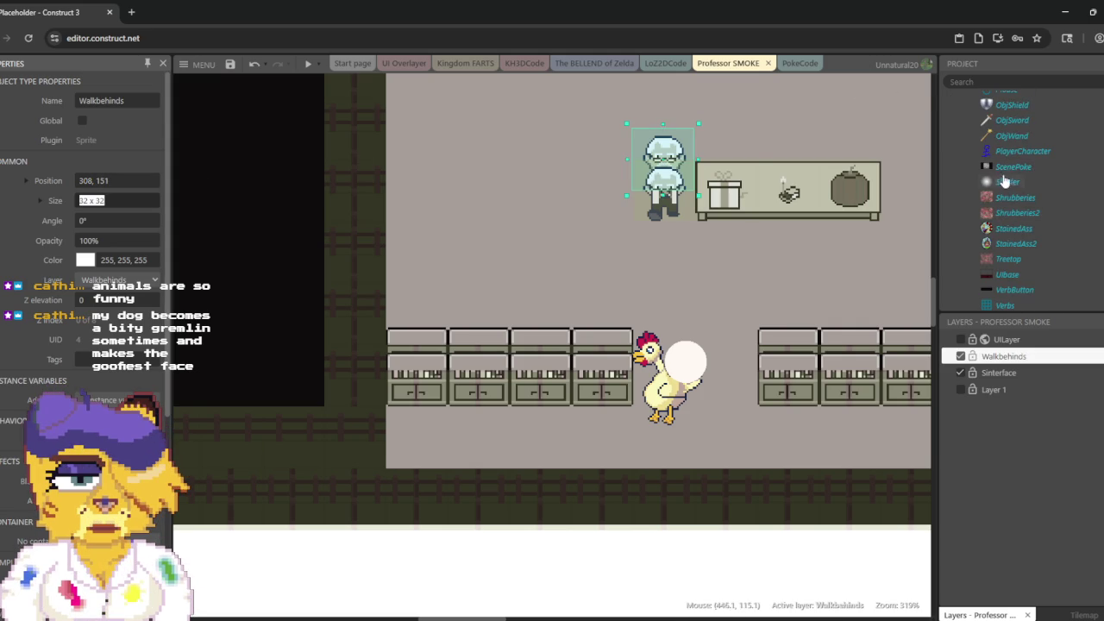
click(751, 436)
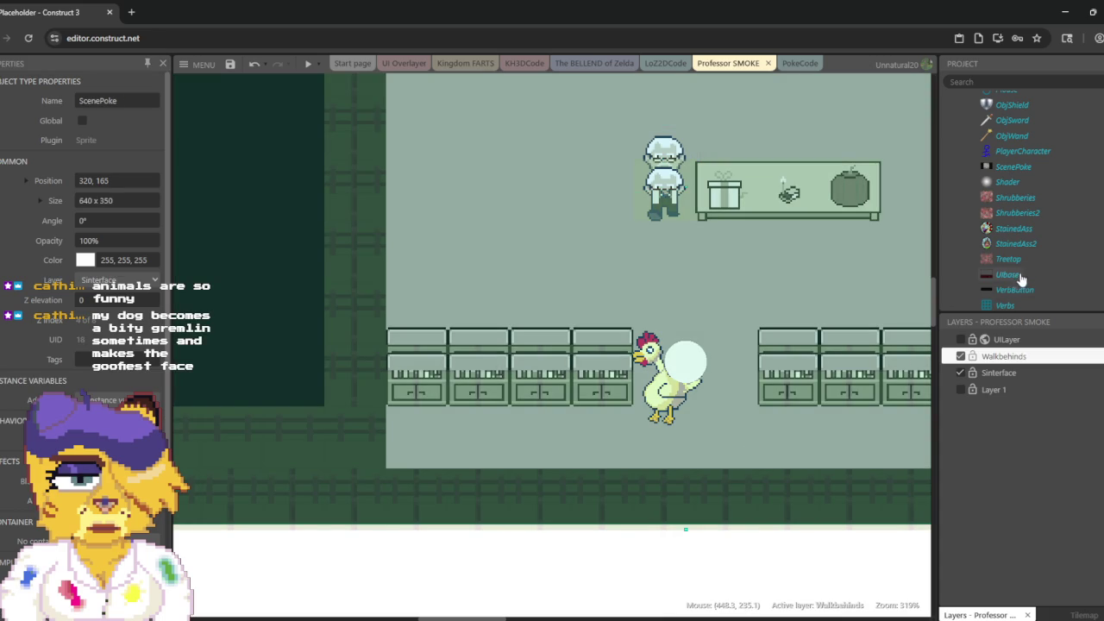
Step: In the ScenePoke image editor, rectangle-select the professor's upper body, delete then undo, and close the editor
double_click(1014, 167)
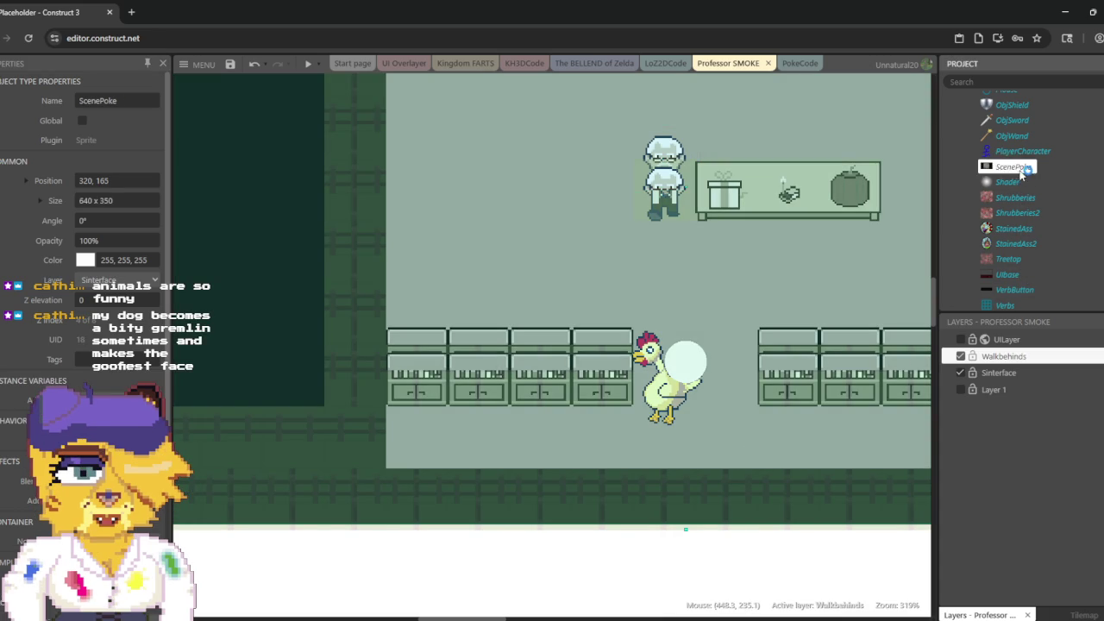
scroll(806, 217, up, 5)
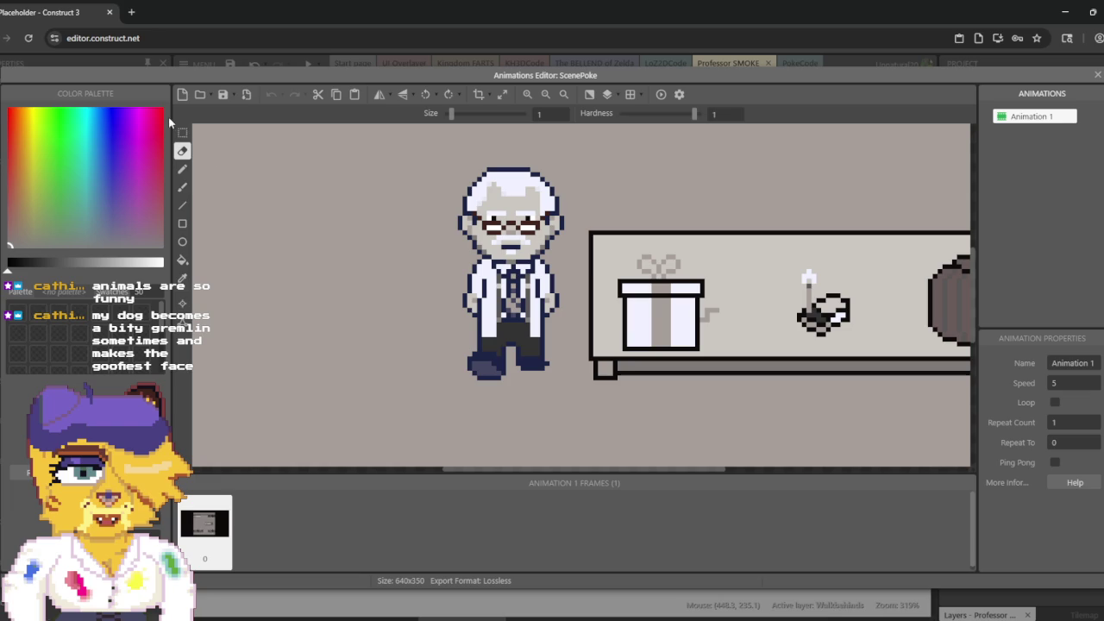
click(184, 135)
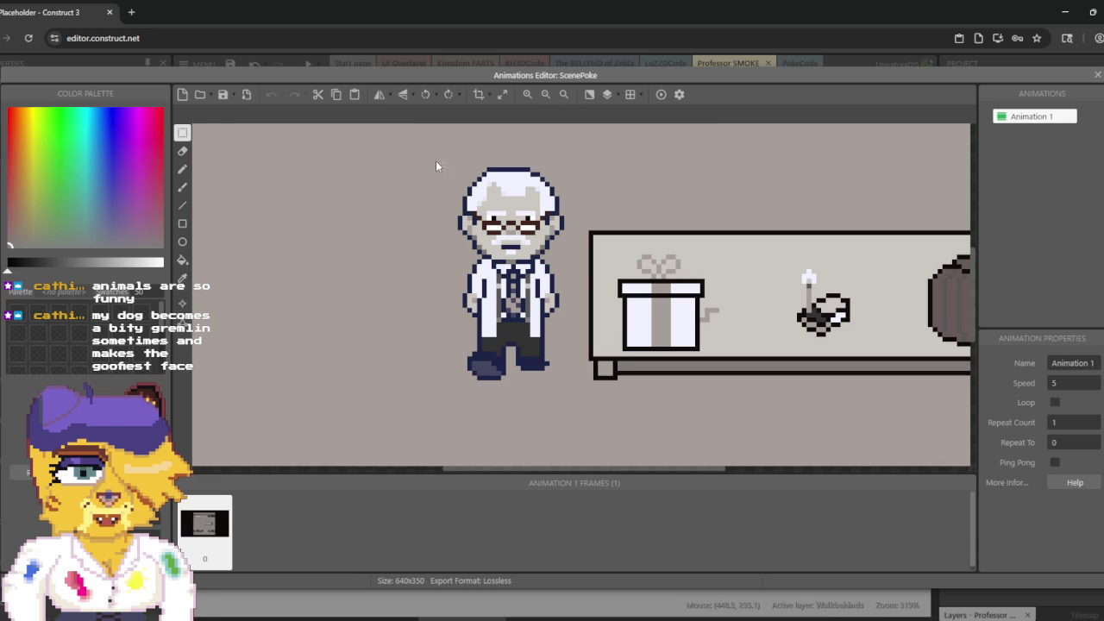
mouse_move(403, 153)
mouse_down()
mouse_move(553, 258)
mouse_move(570, 298)
mouse_move(576, 171)
mouse_move(572, 224)
mouse_up()
drag(572, 225, 569, 306)
key(Delete)
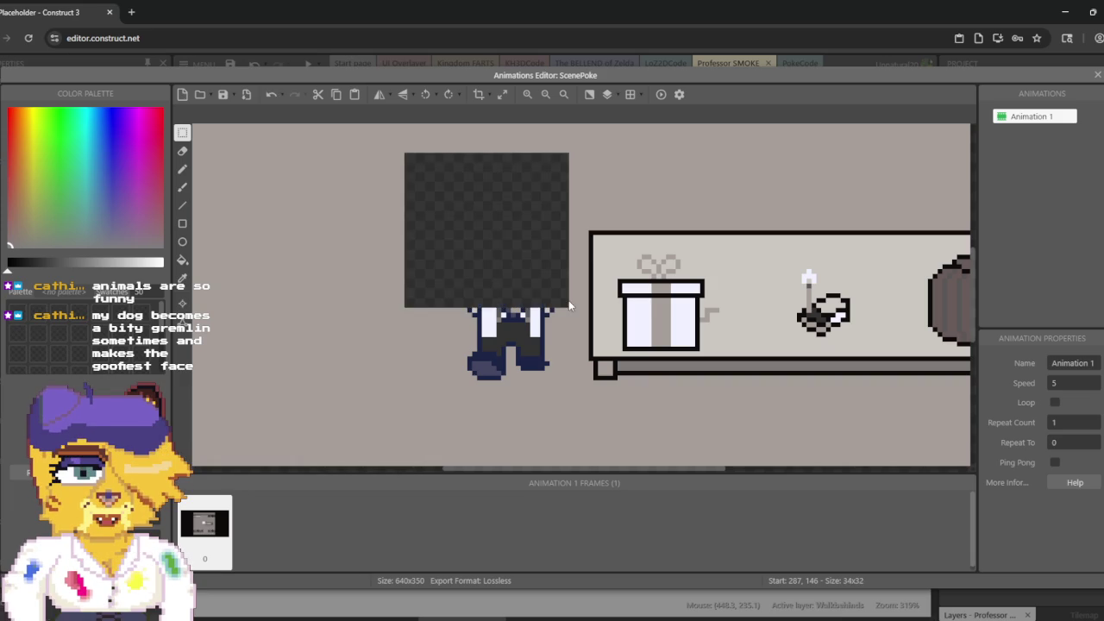
key(ctrl+z)
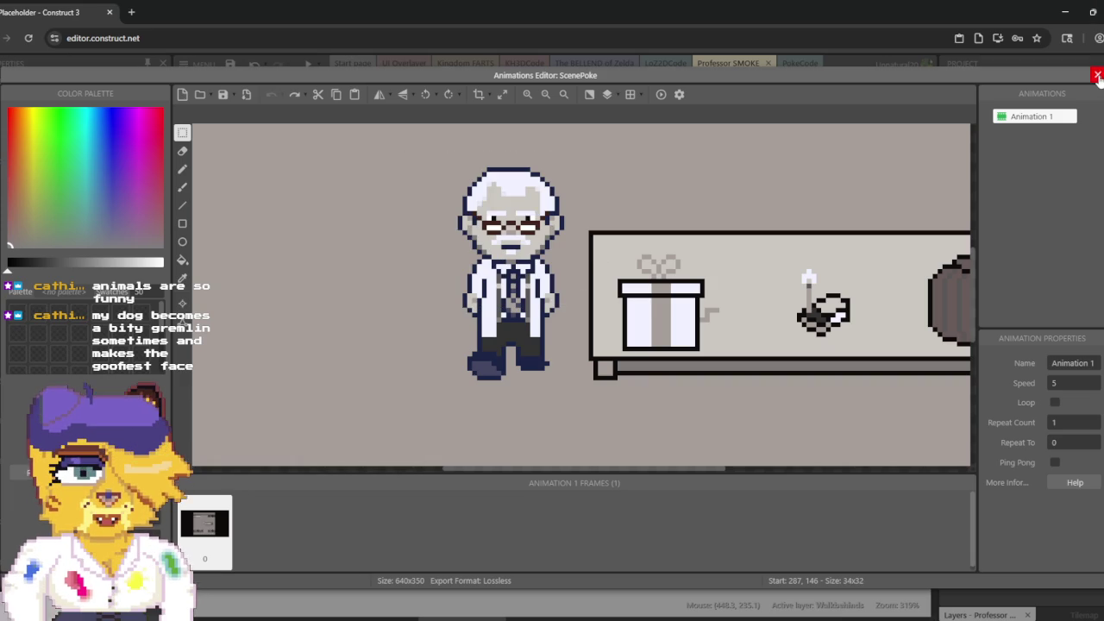
click(1097, 76)
Step: Paste the professor's upper body into the Walkbehinds ProfSmoke frame, keeping the 32x32 canvas, and position it
scroll(1030, 273, down, 3)
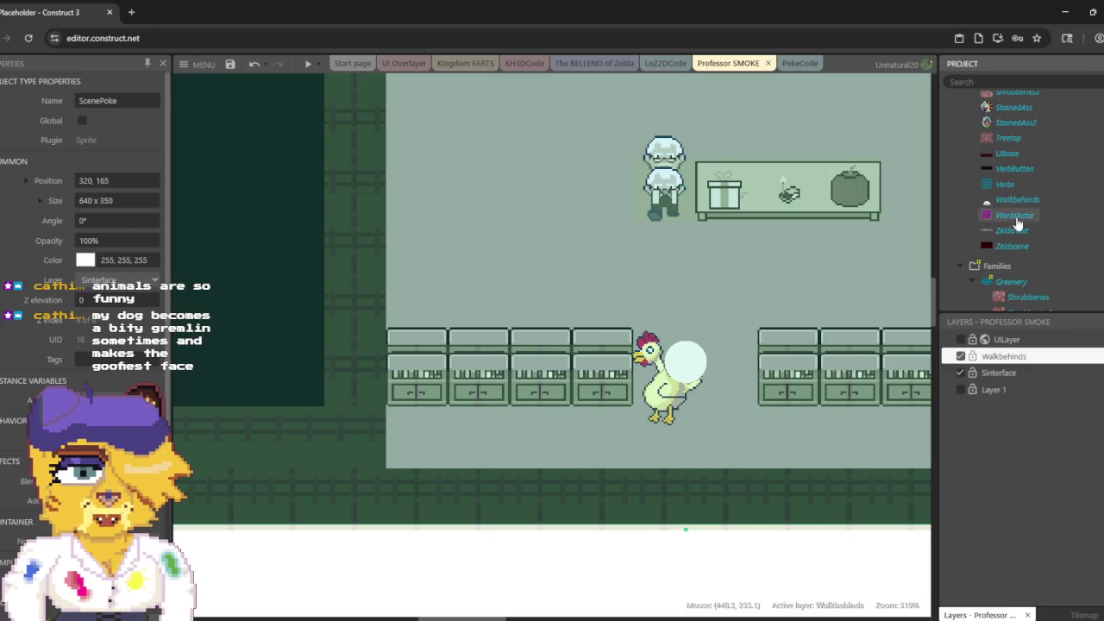
double_click(1017, 205)
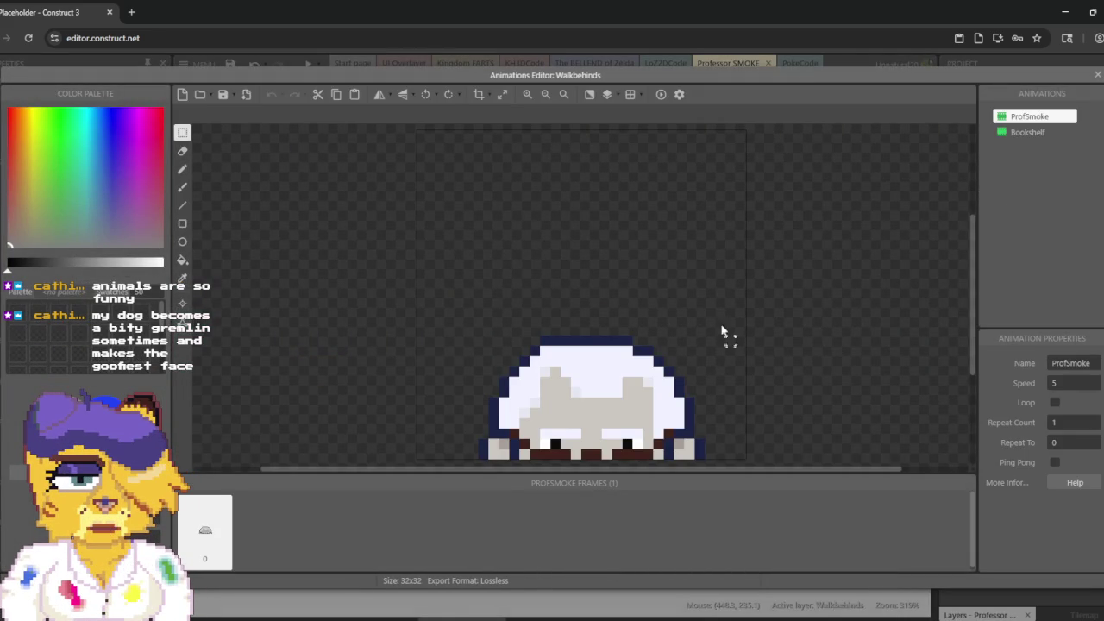
key(ctrl+v)
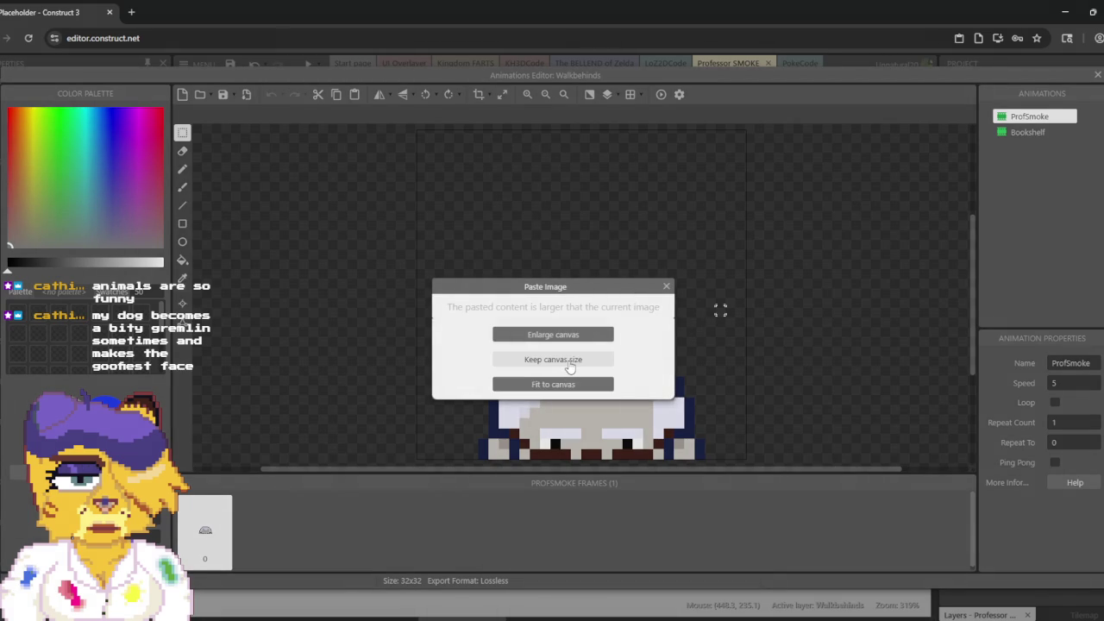
click(569, 362)
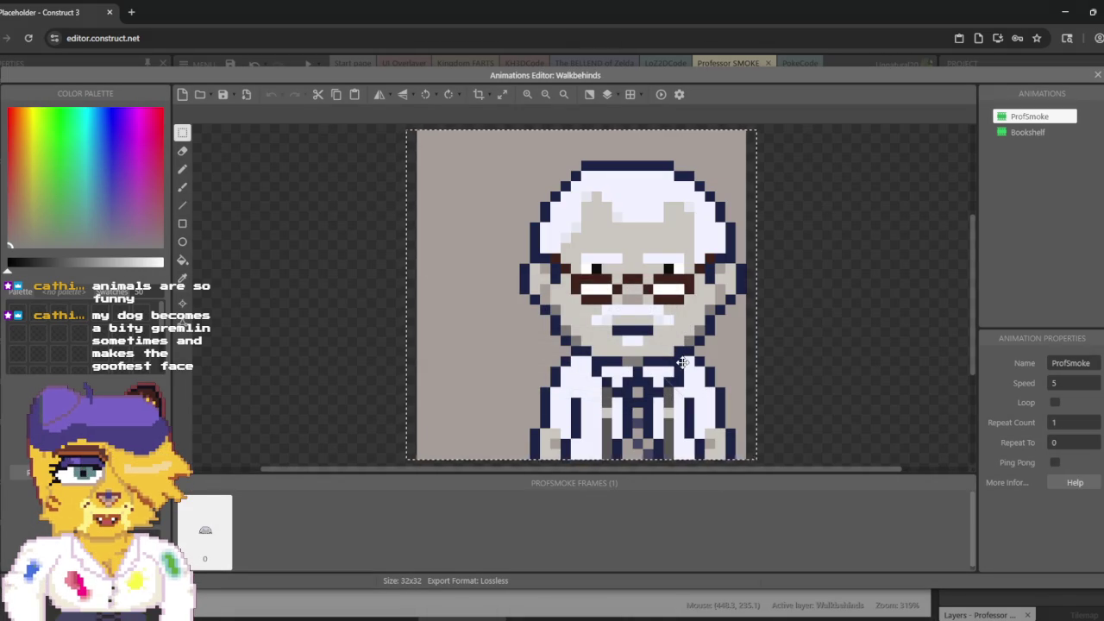
mouse_move(683, 362)
mouse_down()
mouse_move(634, 318)
mouse_move(640, 352)
mouse_move(651, 358)
mouse_move(650, 217)
mouse_move(643, 348)
mouse_up()
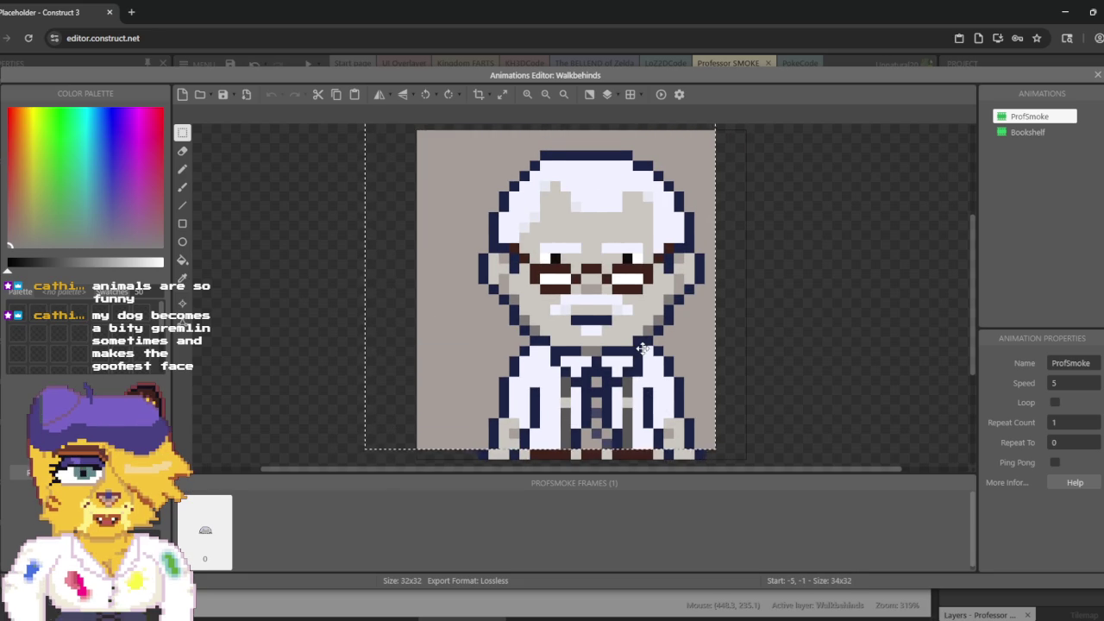
click(635, 347)
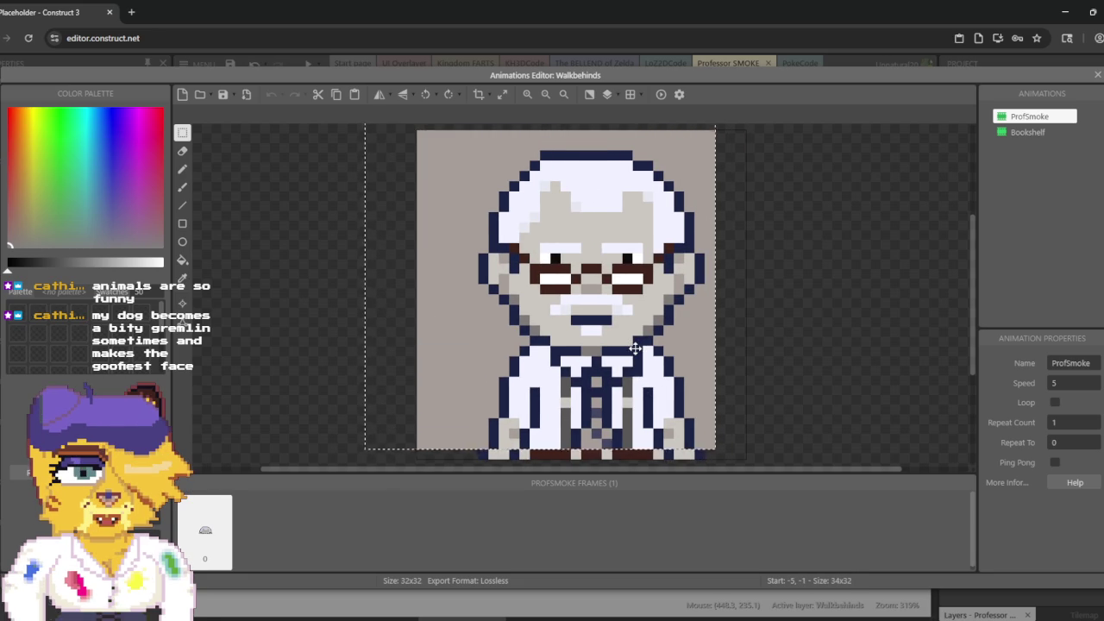
key(Up)
drag(635, 347, 638, 369)
click(783, 280)
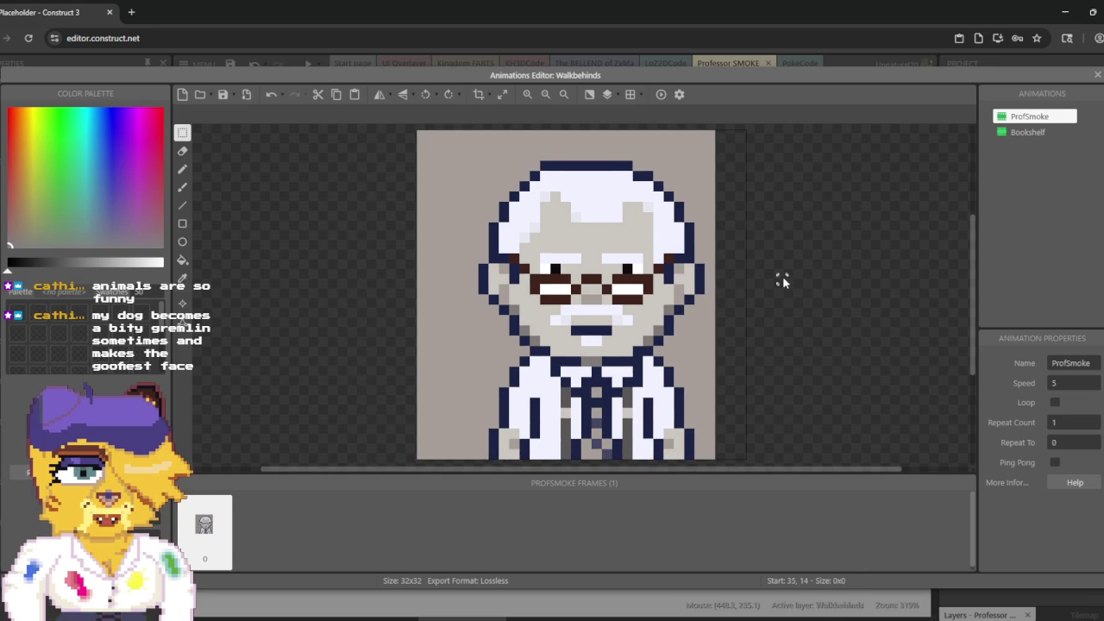
Step: Flood-fill the grey background to make it transparent, then close the image editor
click(182, 259)
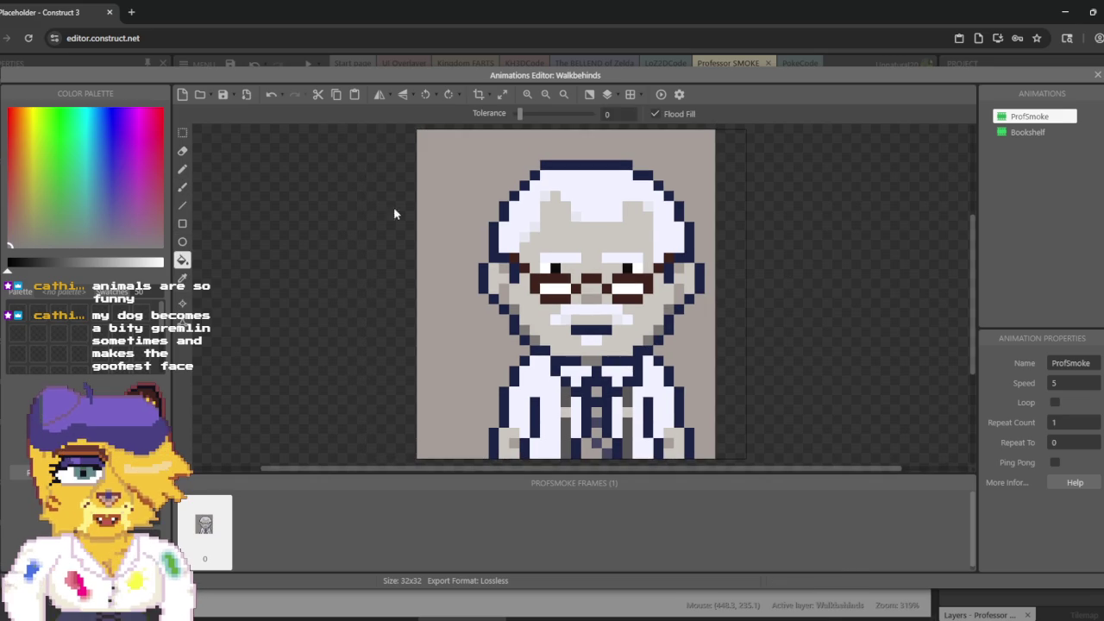
click(450, 190)
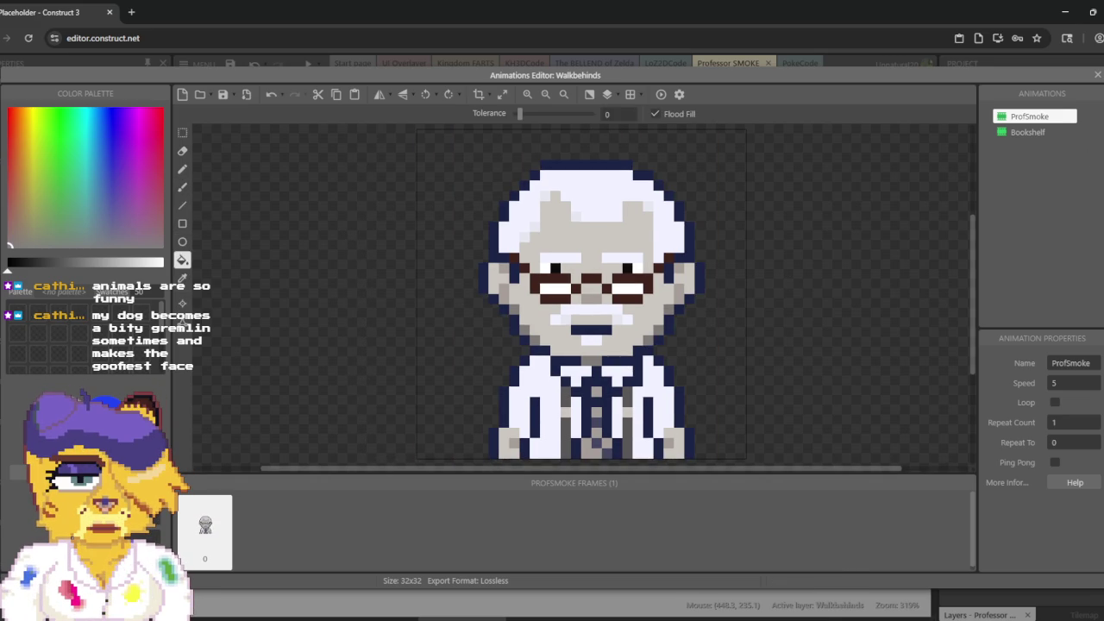
click(1095, 76)
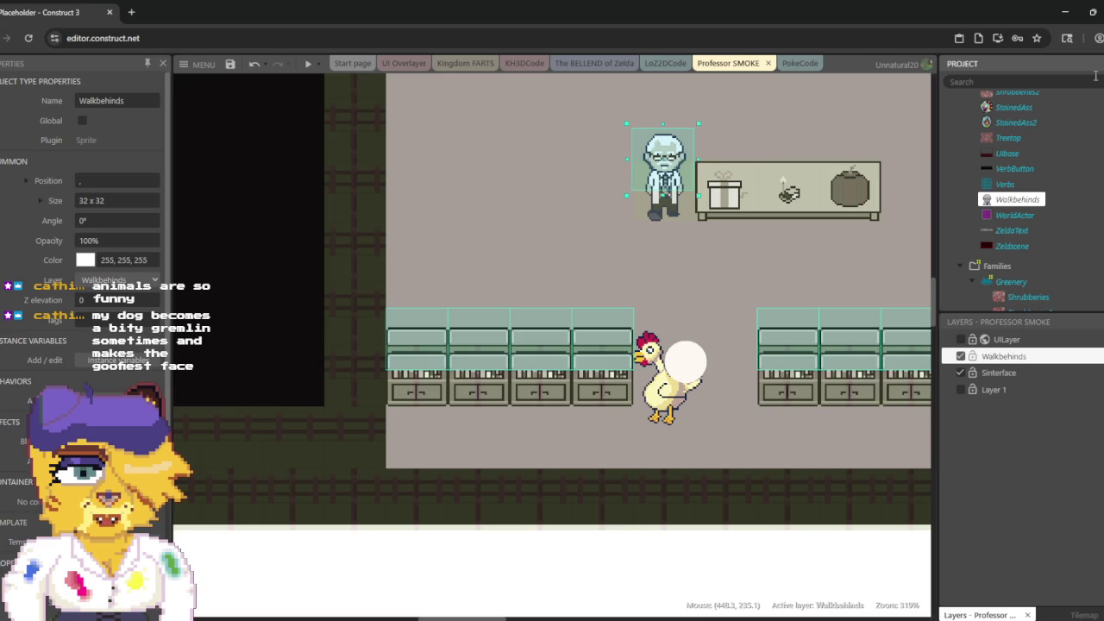
Step: Bring the professor's head into view and close the Walkbehinds animation editor
scroll(688, 160, up, 2)
scroll(688, 161, up, 10)
scroll(688, 159, up, 2)
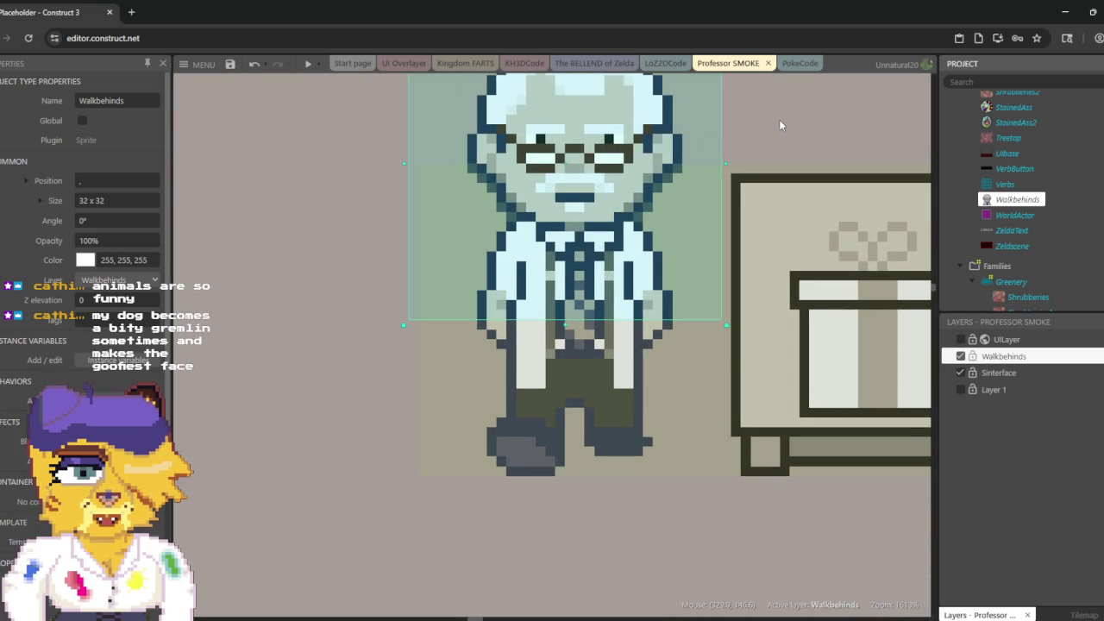
drag(778, 125, 784, 208)
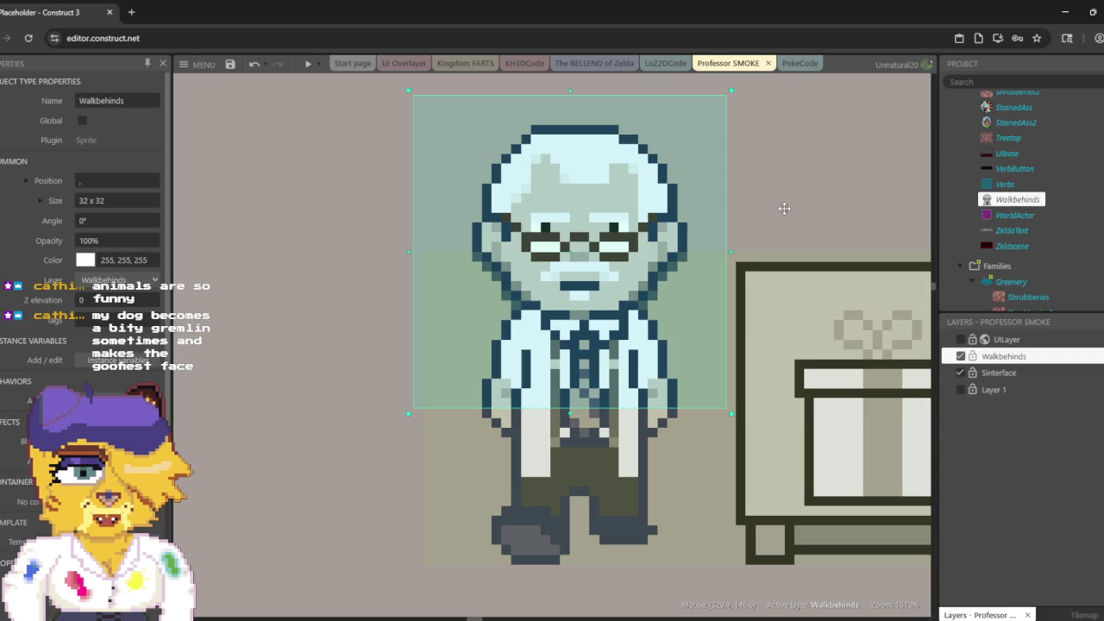
double_click(1027, 200)
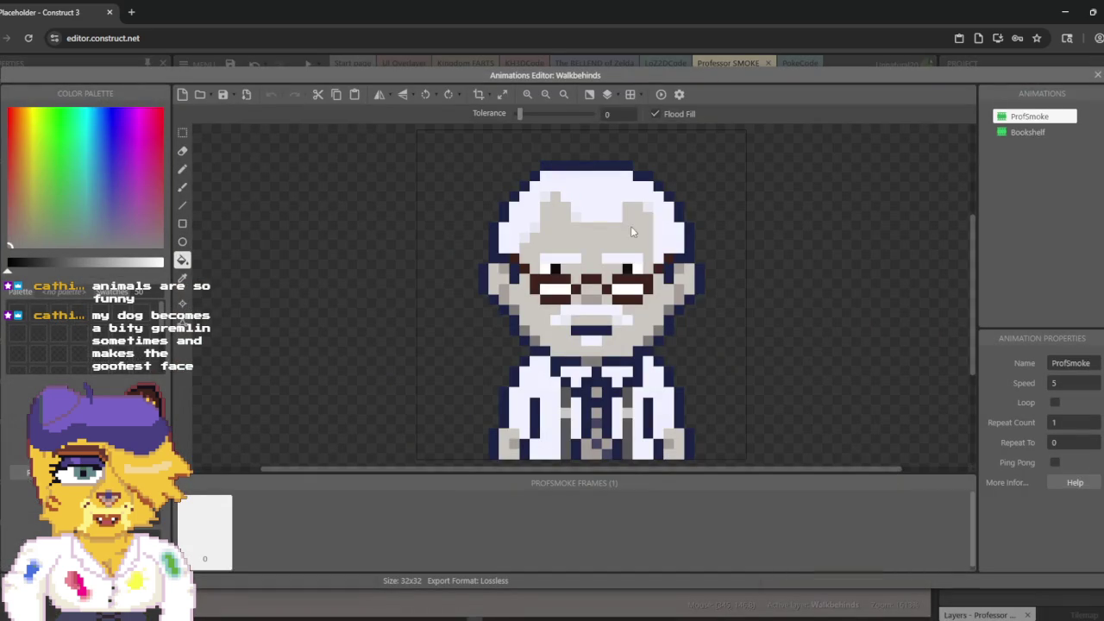
click(1096, 75)
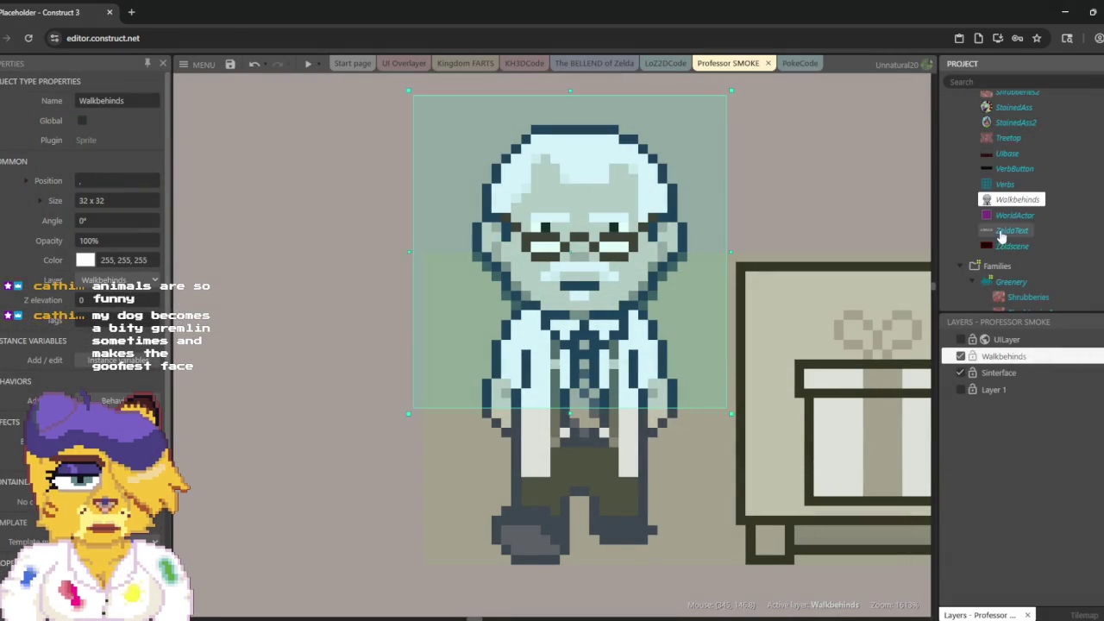
Step: Select ScenePoke, then Walkbehinds, undoing an accidental drag so the sprite stays at 308, 151
click(816, 163)
click(580, 215)
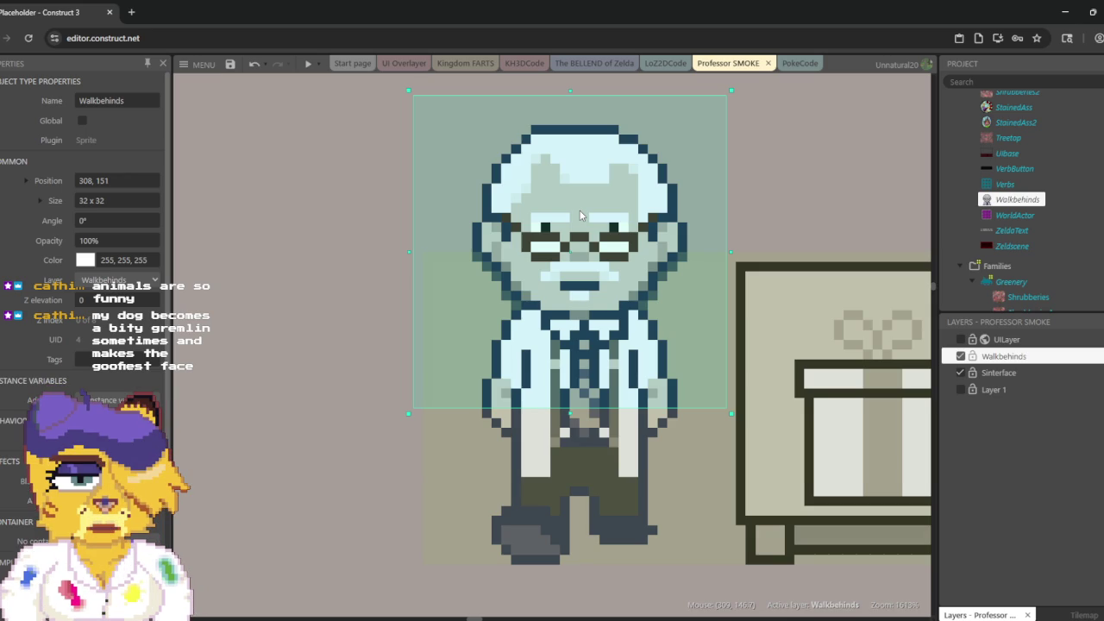
drag(580, 216, 575, 194)
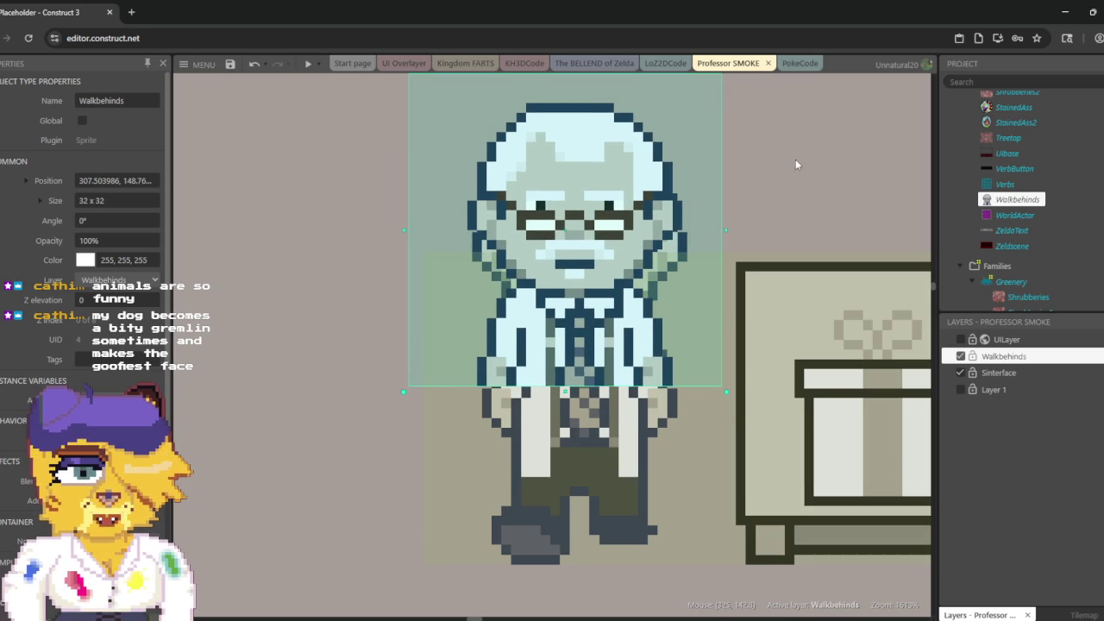
key(ctrl+z)
click(1017, 200)
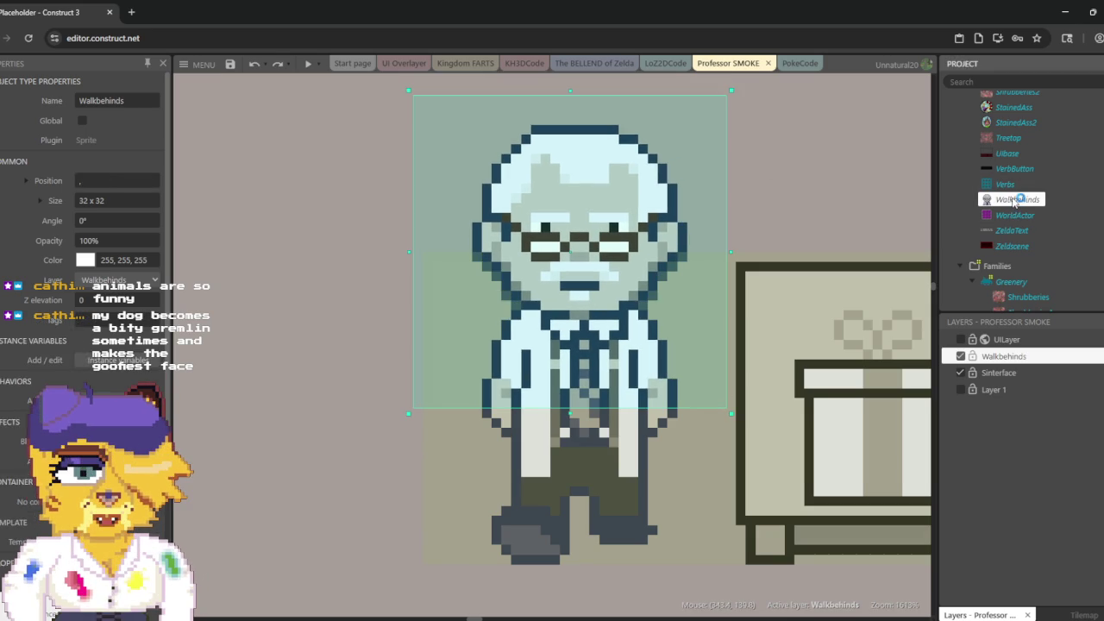
Step: Clear the ProfSmoke frame's pixels and paste the professor image, keeping the canvas size
double_click(1017, 200)
key(ctrl+a)
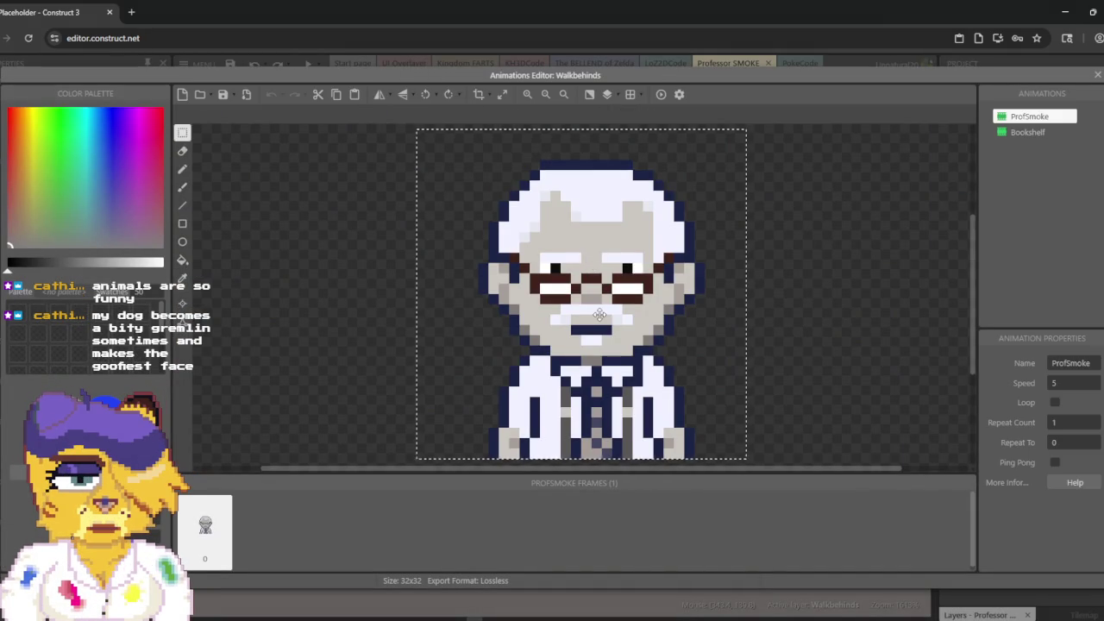
key(Delete)
key(ctrl+v)
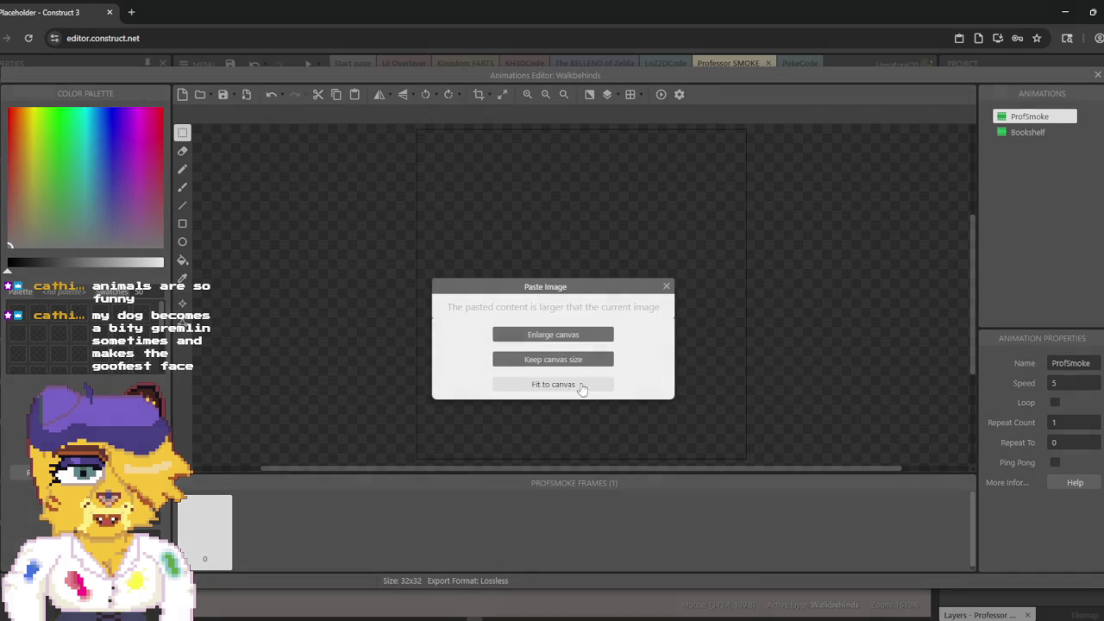
click(582, 381)
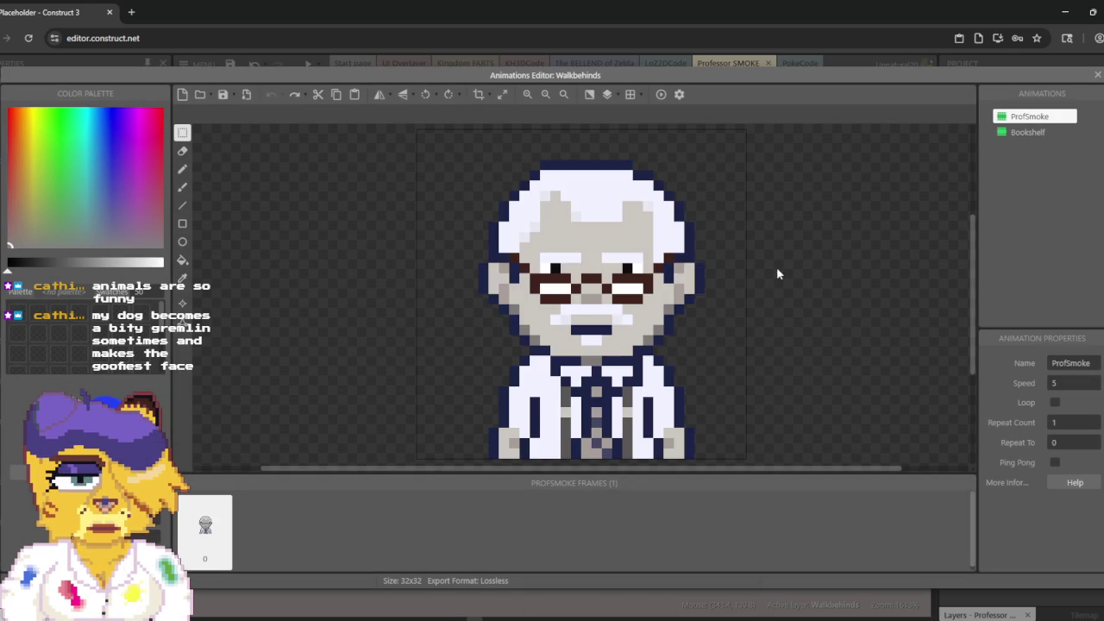
key(ctrl+v)
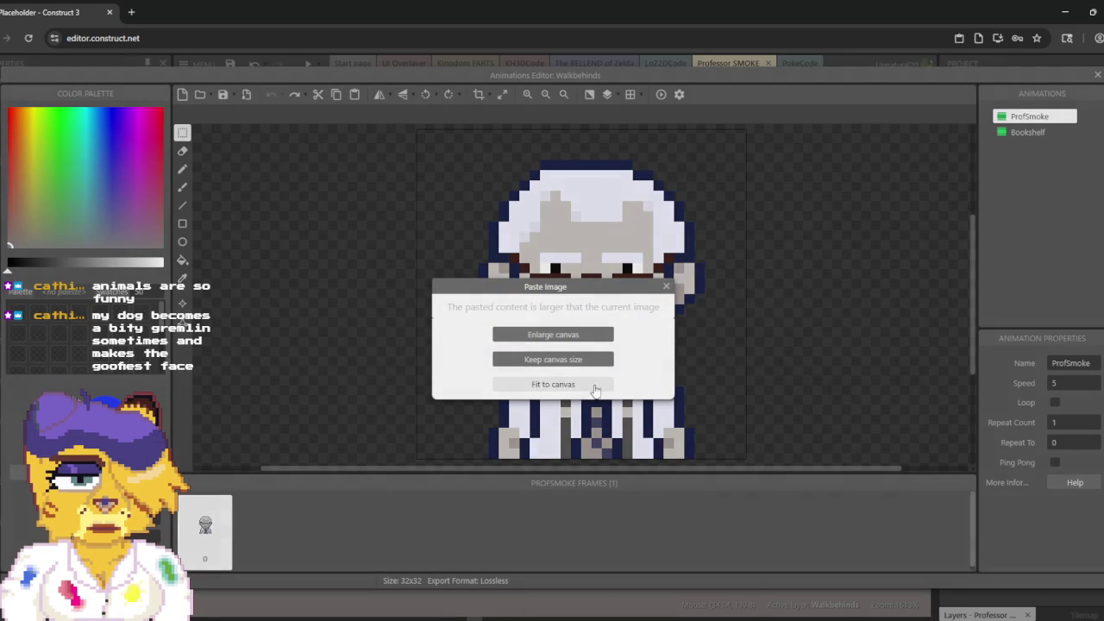
click(591, 359)
Step: Shift the pasted image into place, flood-fill the grey background transparent, and close the editor
mouse_move(627, 235)
mouse_down()
mouse_move(563, 276)
mouse_move(570, 248)
mouse_move(591, 248)
mouse_up()
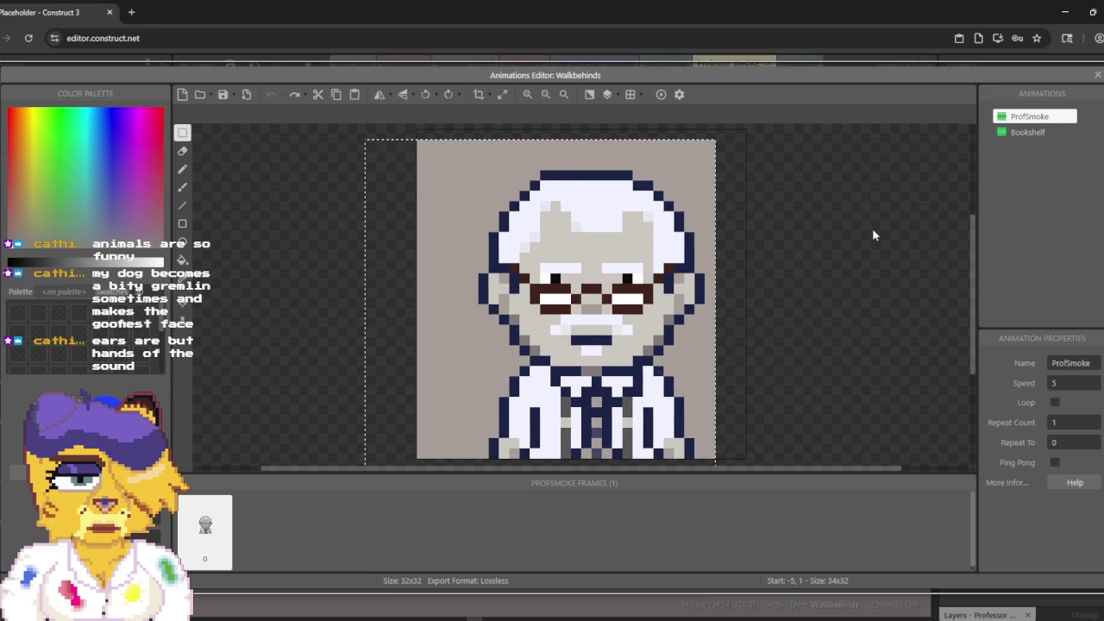
click(263, 180)
click(182, 260)
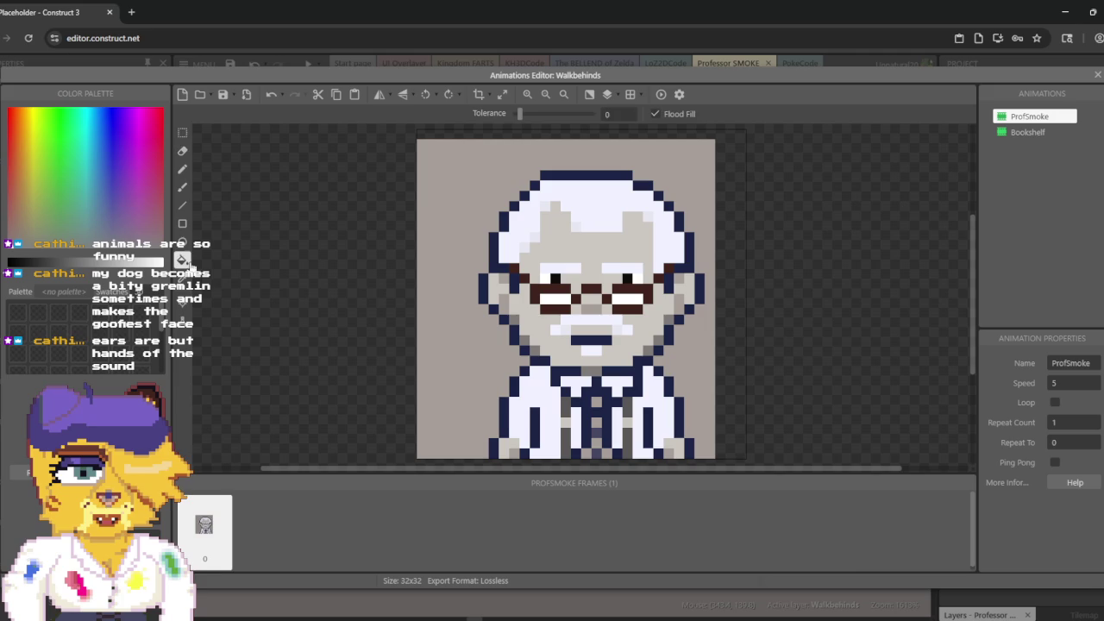
click(470, 156)
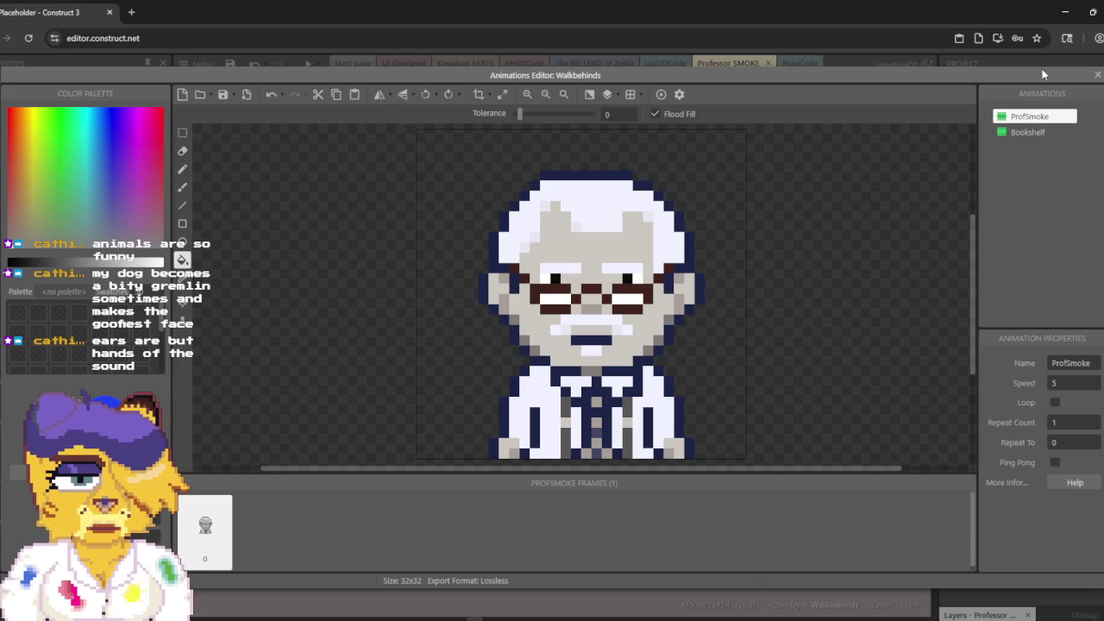
click(1093, 76)
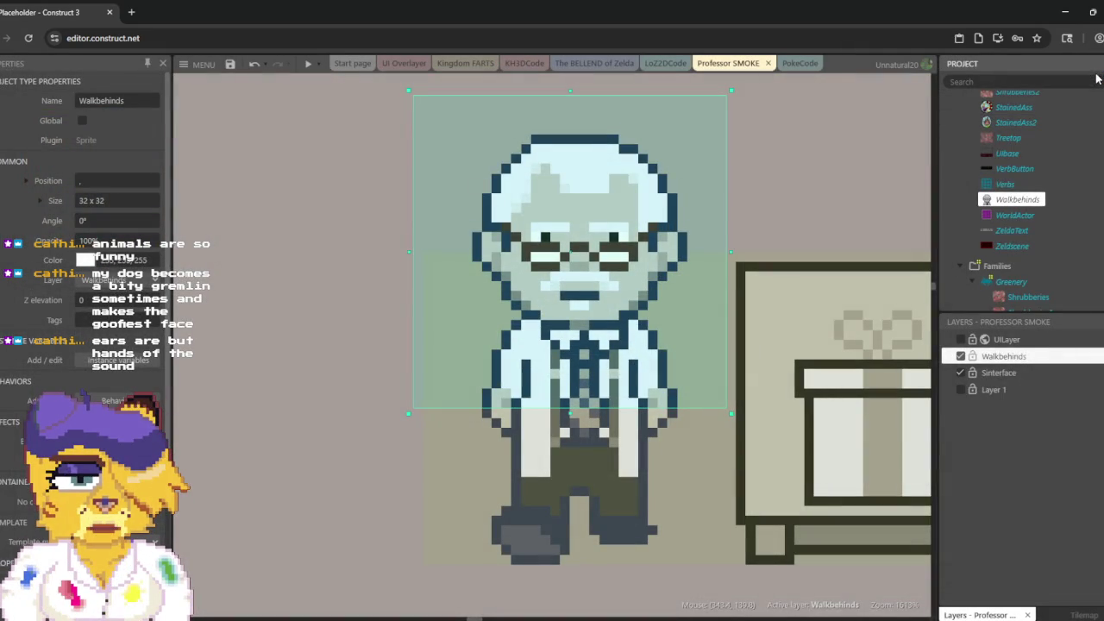
Step: Select the Walkbehinds layer and scroll the layout to the chicken beside the bookshelves
click(993, 453)
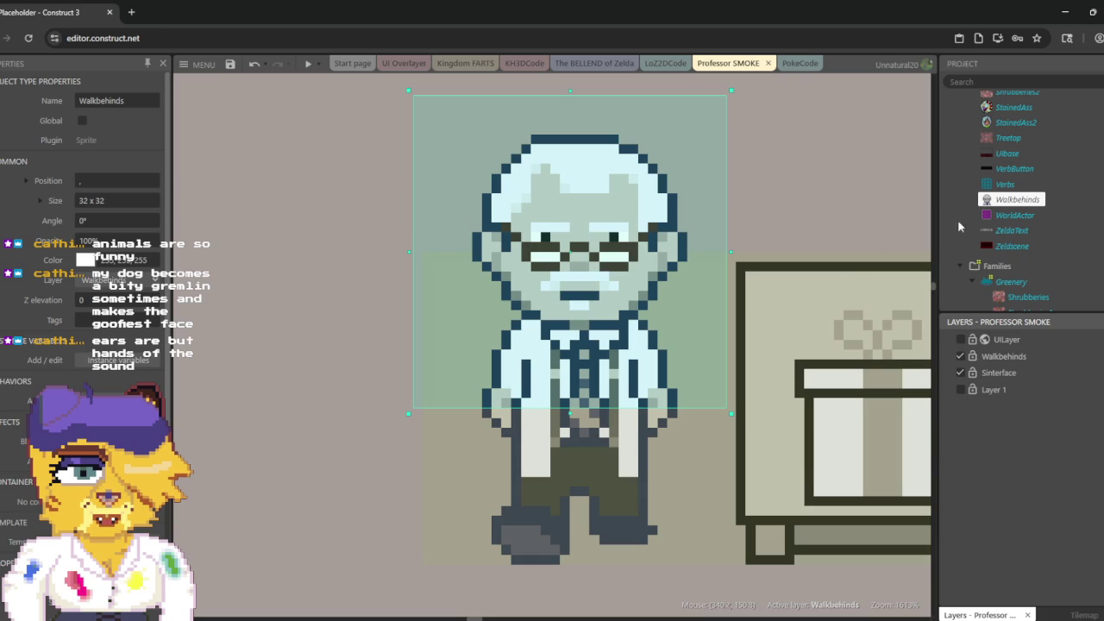
scroll(979, 222, down, 3)
scroll(862, 278, down, 10)
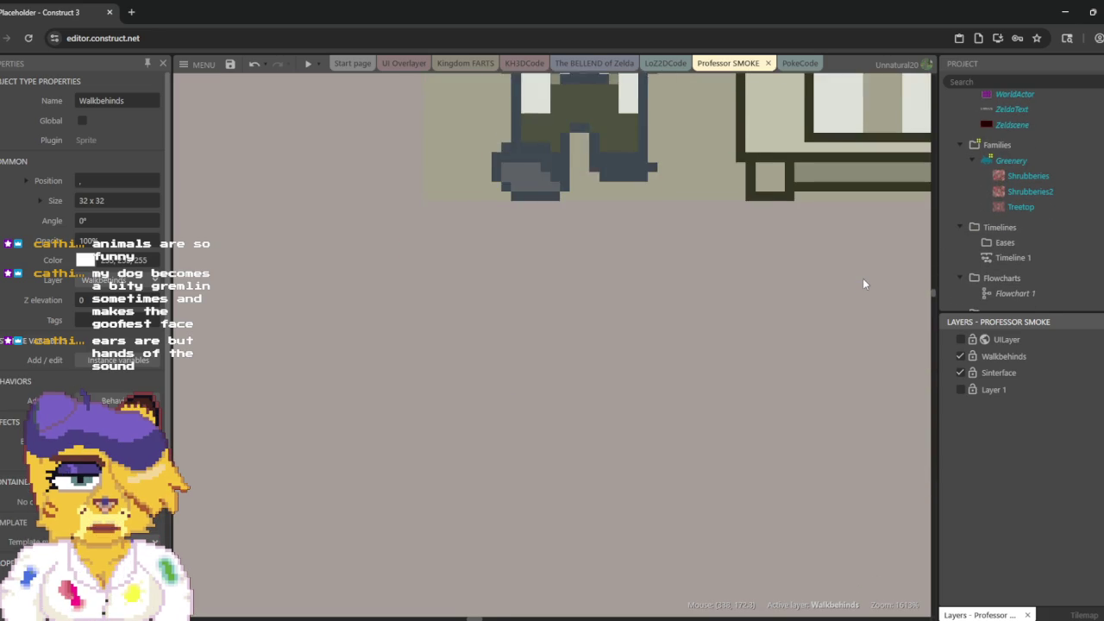
scroll(862, 283, up, 5)
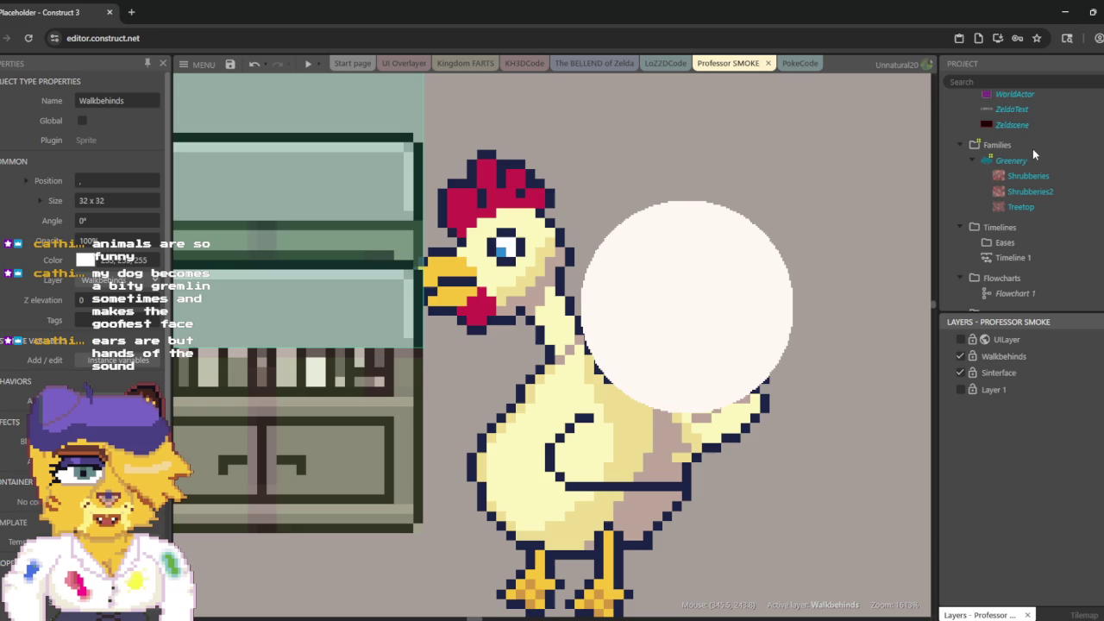
scroll(1032, 149, up, 3)
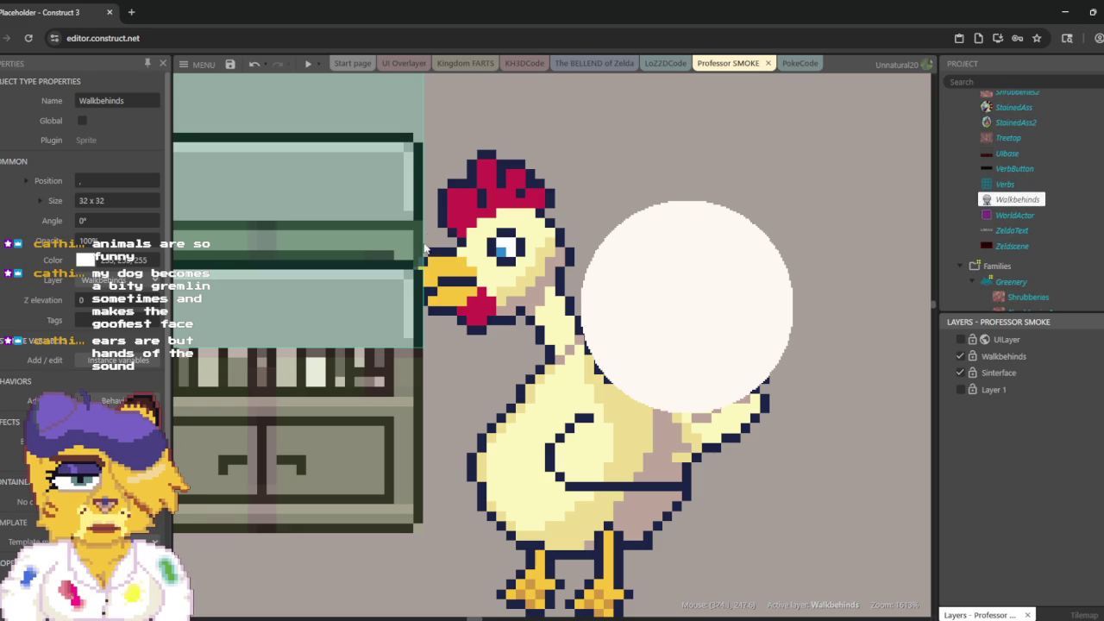
scroll(491, 198, up, 3)
scroll(491, 199, left, 2)
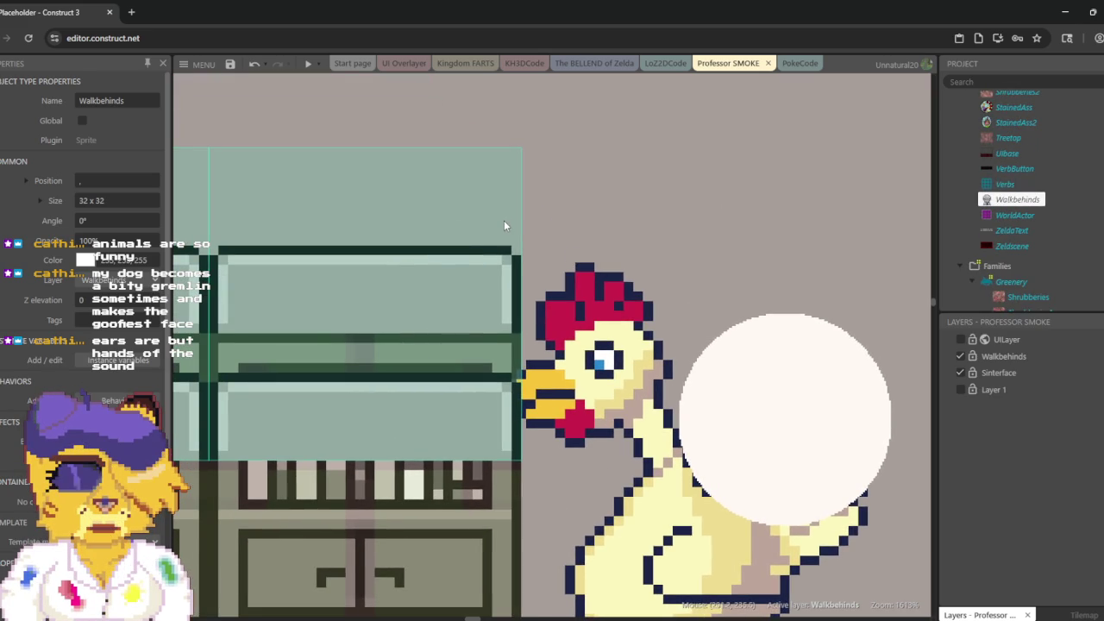
double_click(1017, 205)
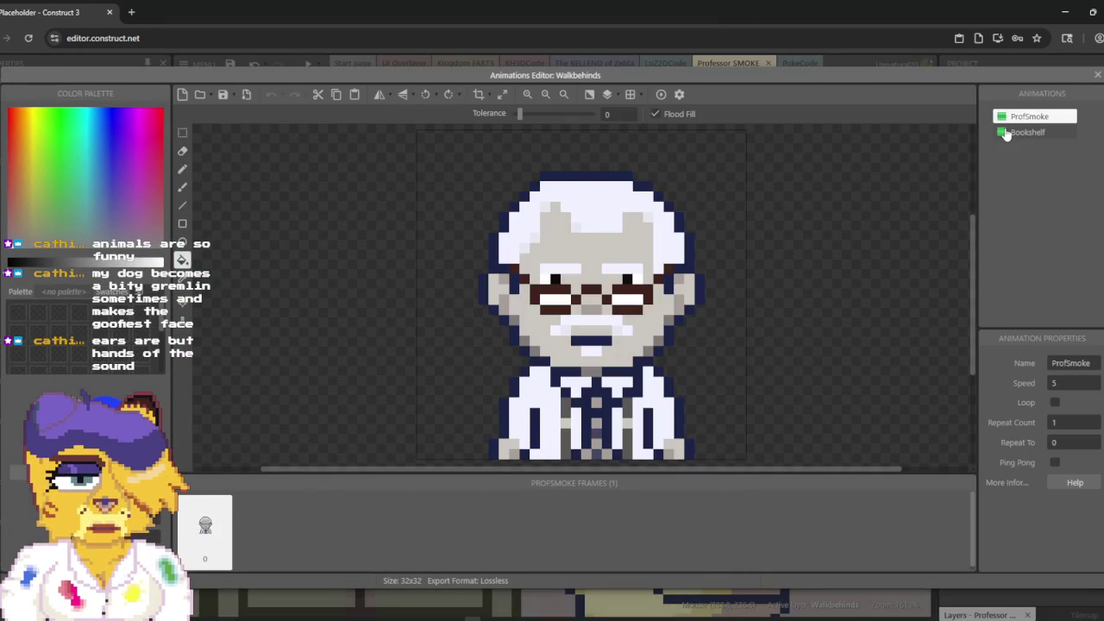
click(1004, 134)
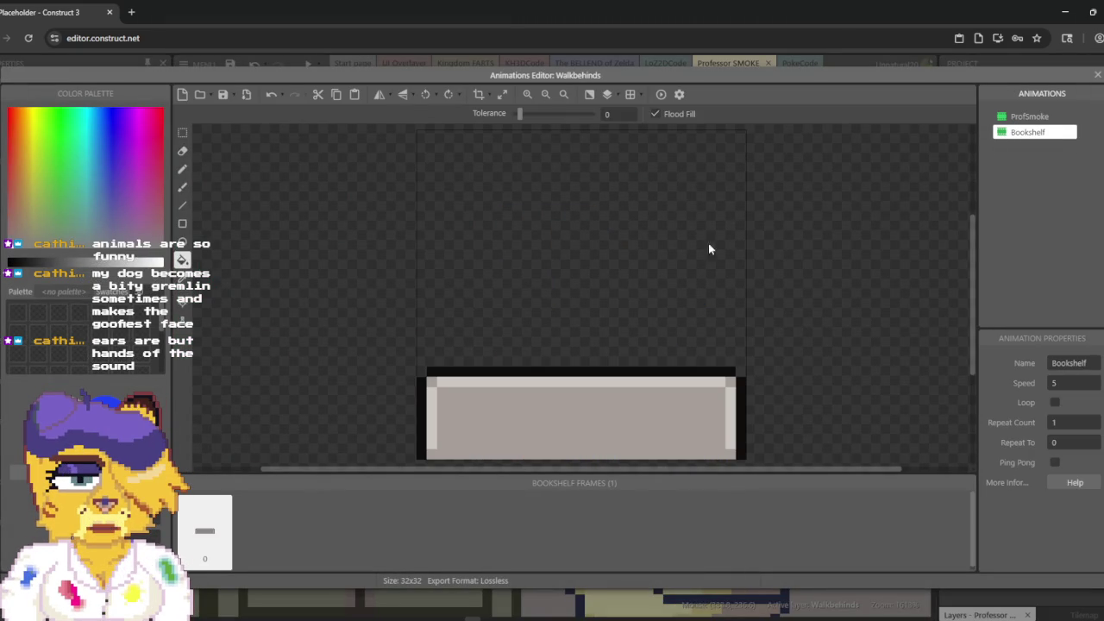
key(Escape)
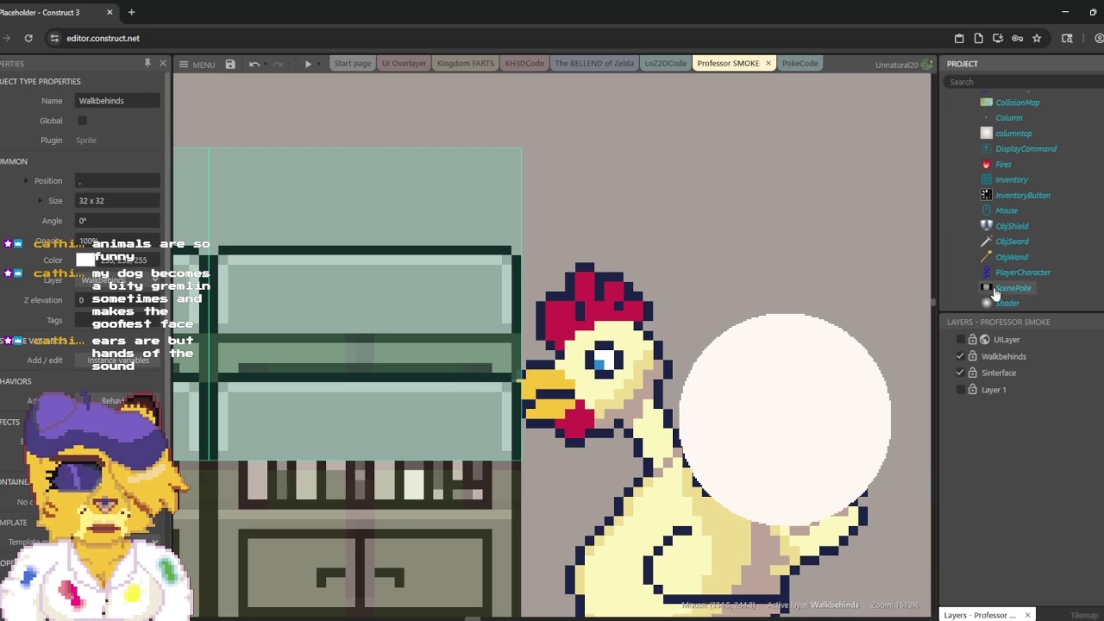
scroll(1005, 188, down, 3)
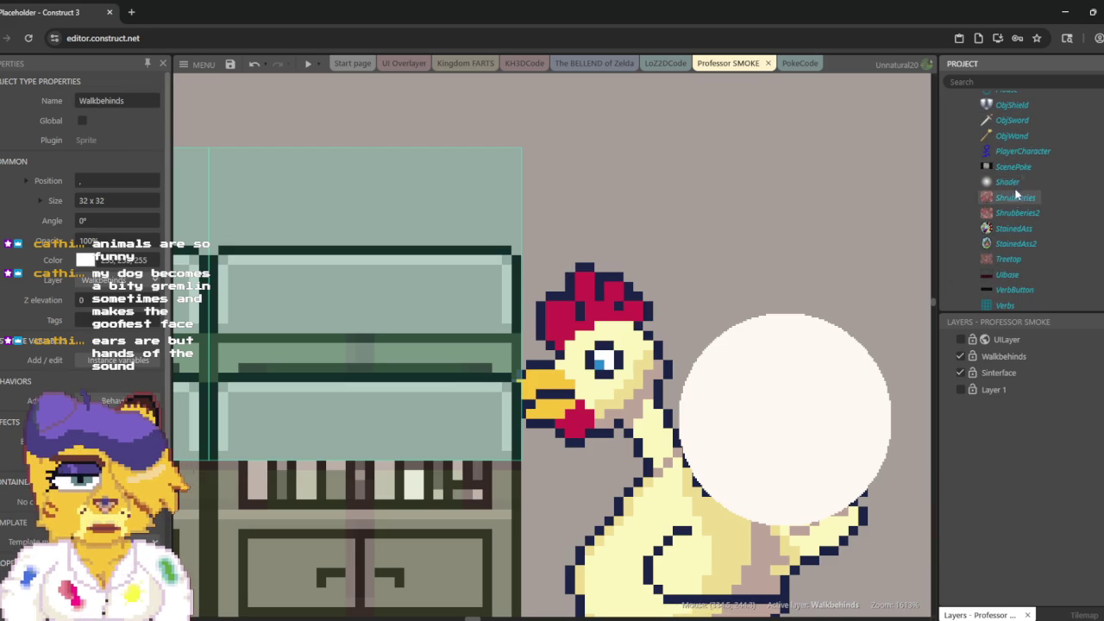
double_click(1011, 168)
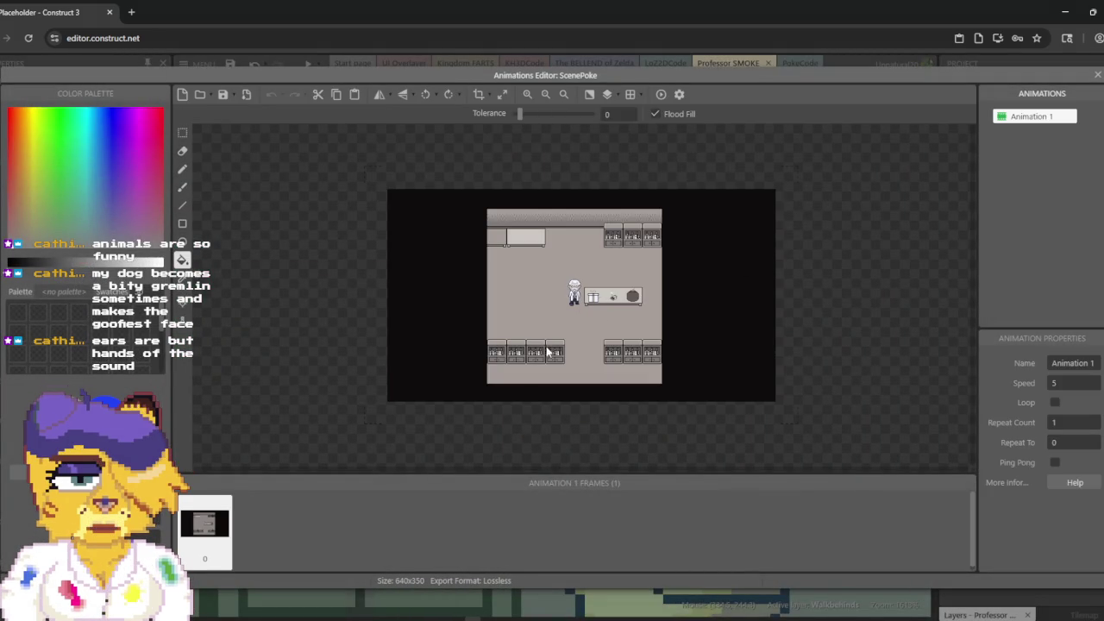
Step: Marquee-select the left bookcase in the ScenePoke image, clear the selection, then open Walkbehinds' animations
scroll(593, 369, up, 4)
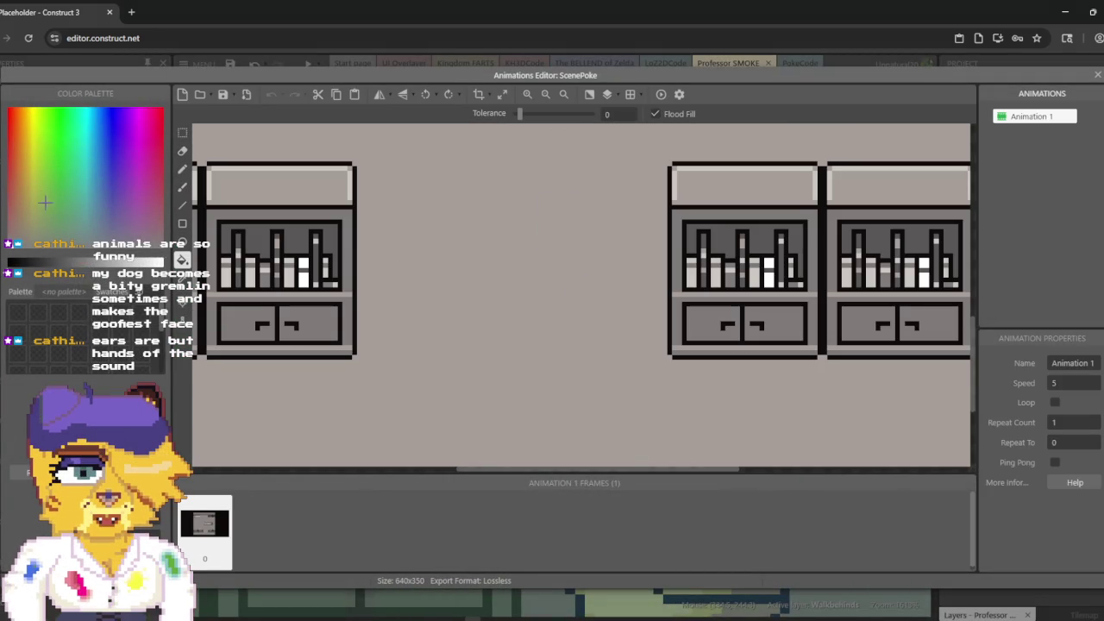
click(182, 132)
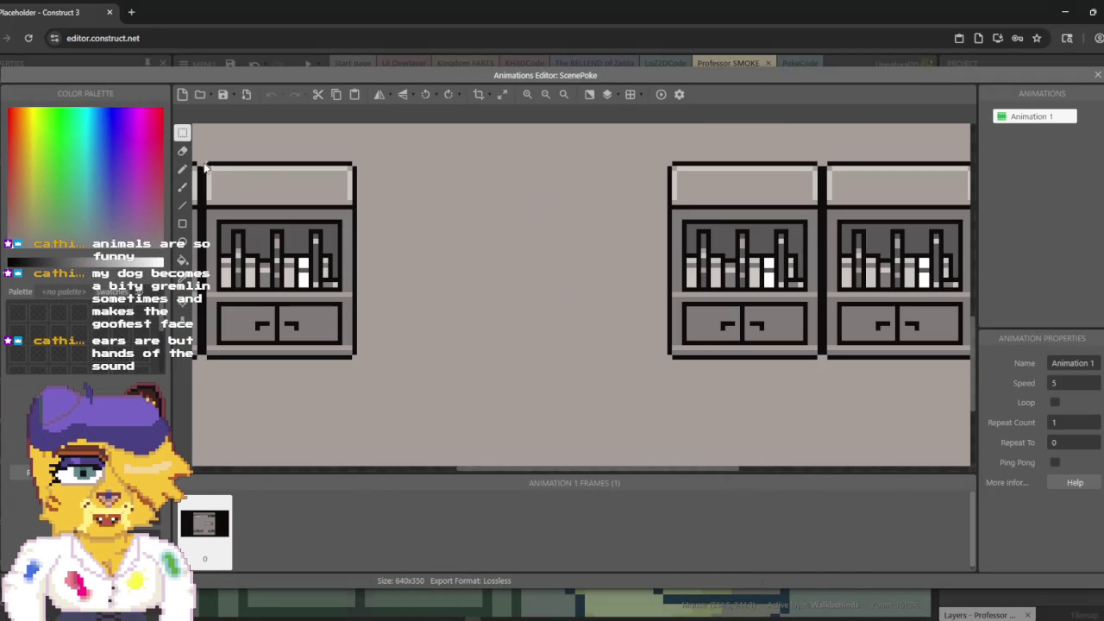
mouse_move(204, 163)
mouse_down()
mouse_move(284, 250)
mouse_move(362, 292)
mouse_move(355, 318)
mouse_up()
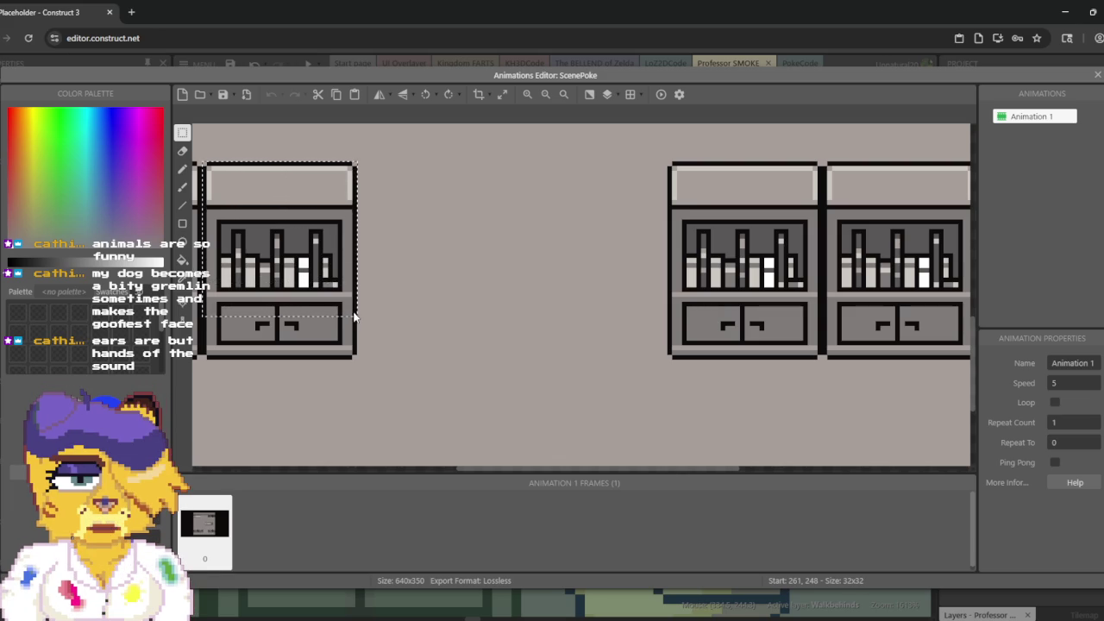
key(ctrl+z)
click(1095, 76)
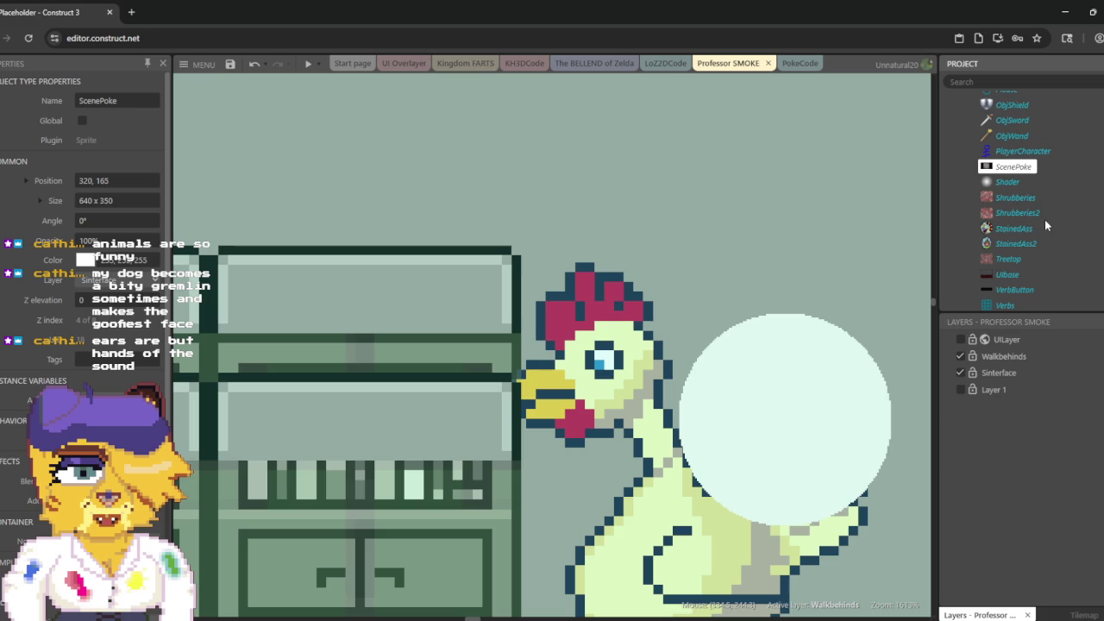
scroll(1042, 195, down, 3)
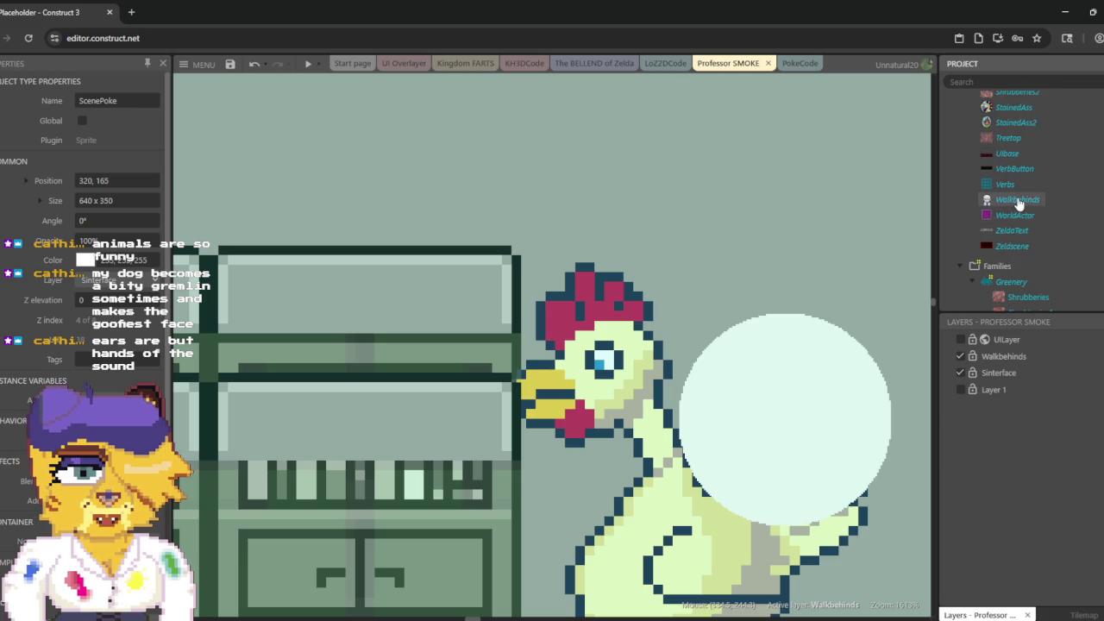
double_click(1019, 201)
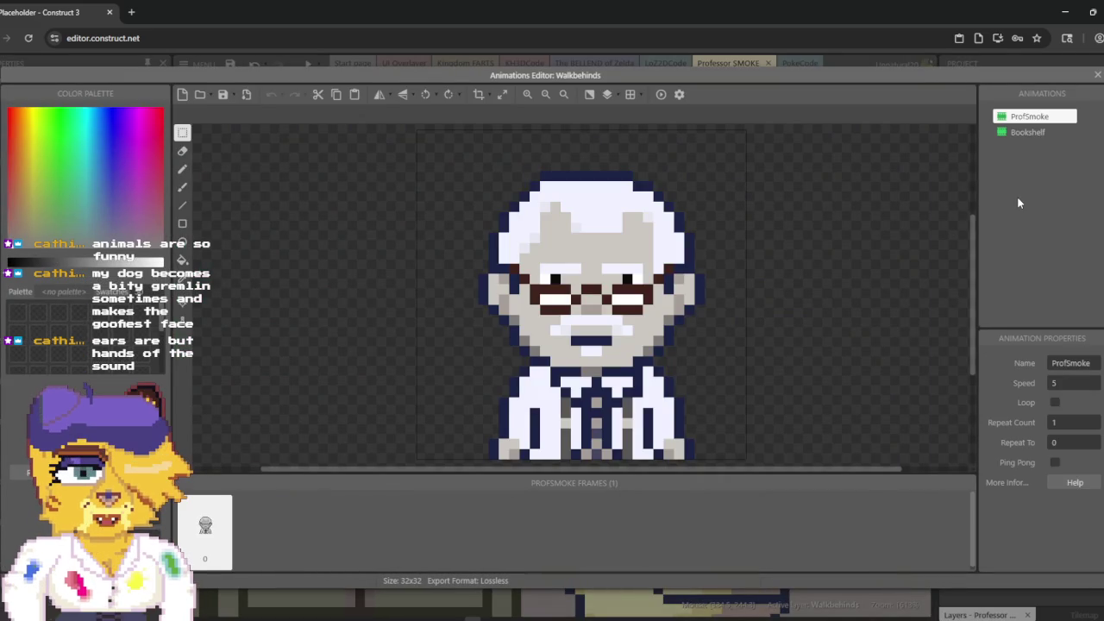
Step: Paste the bookshelf image into the Walkbehinds Bookshelf animation, move it down, and close the editor
click(1028, 132)
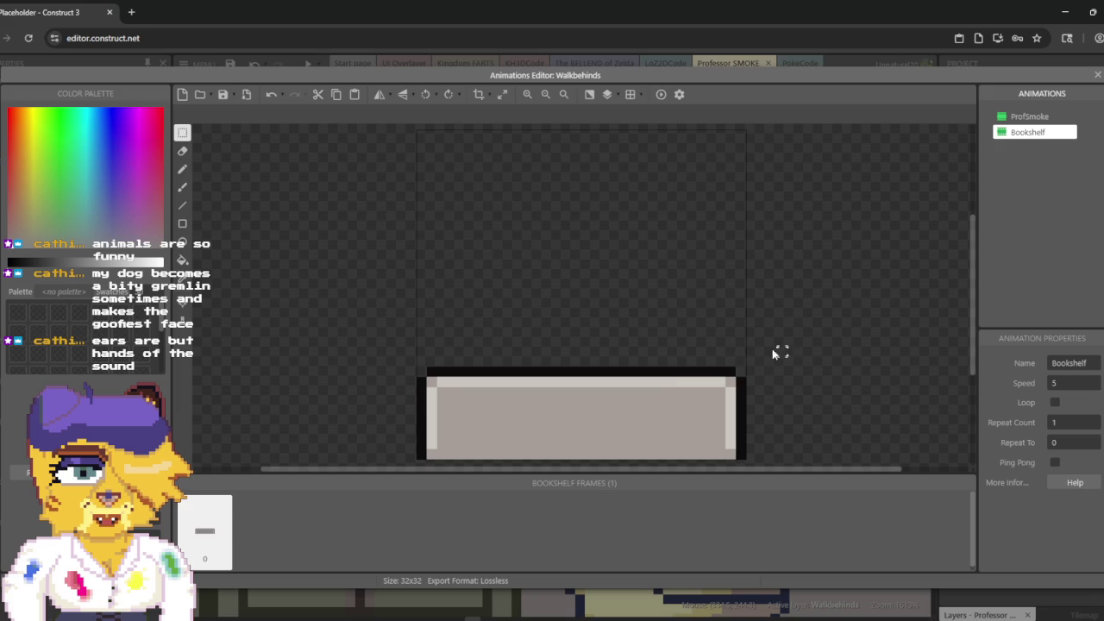
key(ctrl+v)
mouse_move(587, 231)
mouse_down()
mouse_move(595, 287)
mouse_move(584, 307)
mouse_up()
click(767, 243)
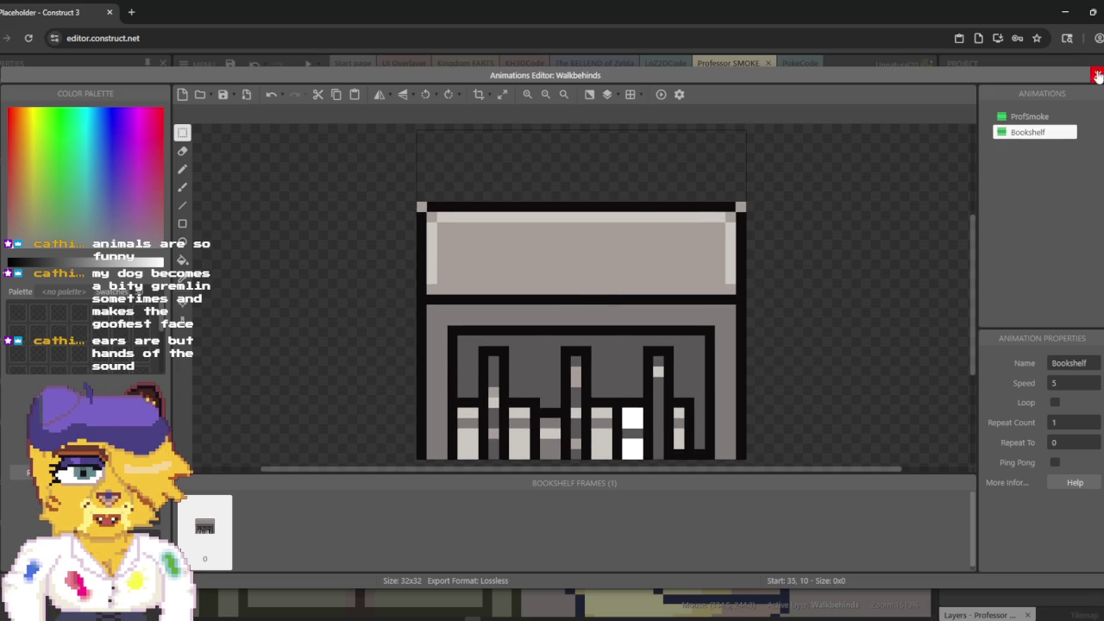
click(1096, 76)
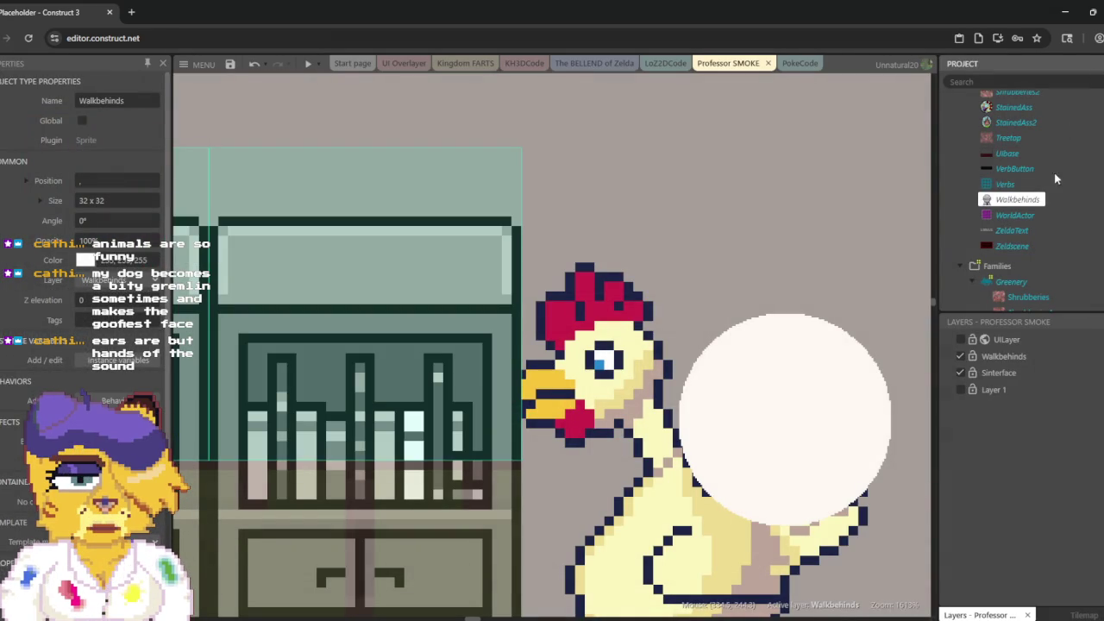
click(1009, 201)
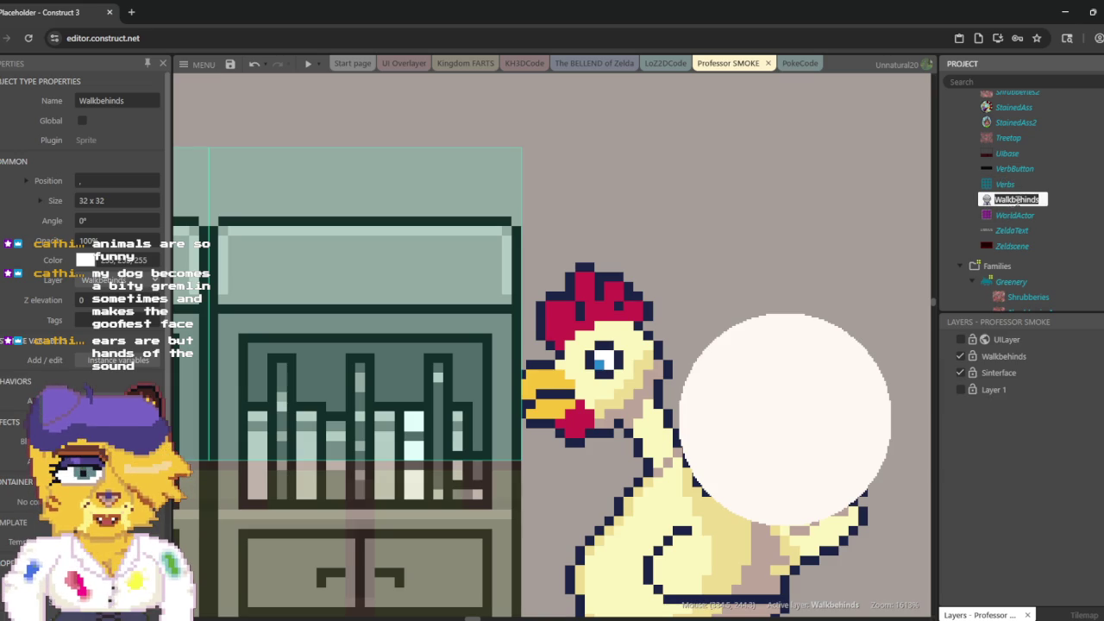
double_click(1016, 200)
Step: Shift the Bookshelf animation's image lower in the frame and drop it in place
click(1042, 136)
mouse_move(547, 249)
mouse_down()
mouse_move(552, 186)
mouse_move(564, 284)
mouse_up()
key(Down)
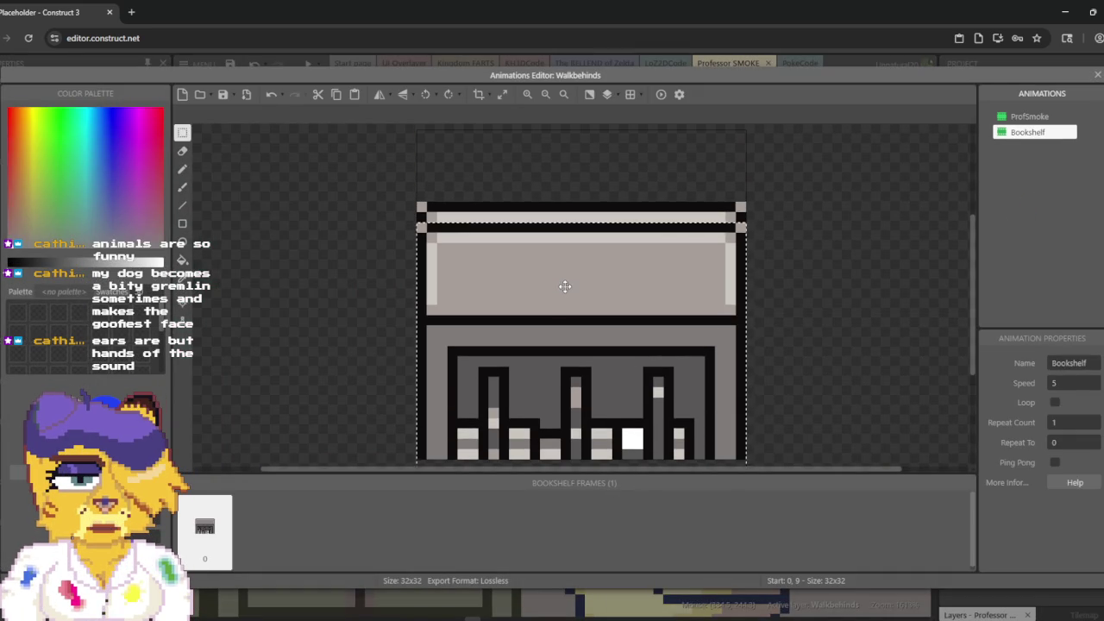
key(Down)
click(899, 274)
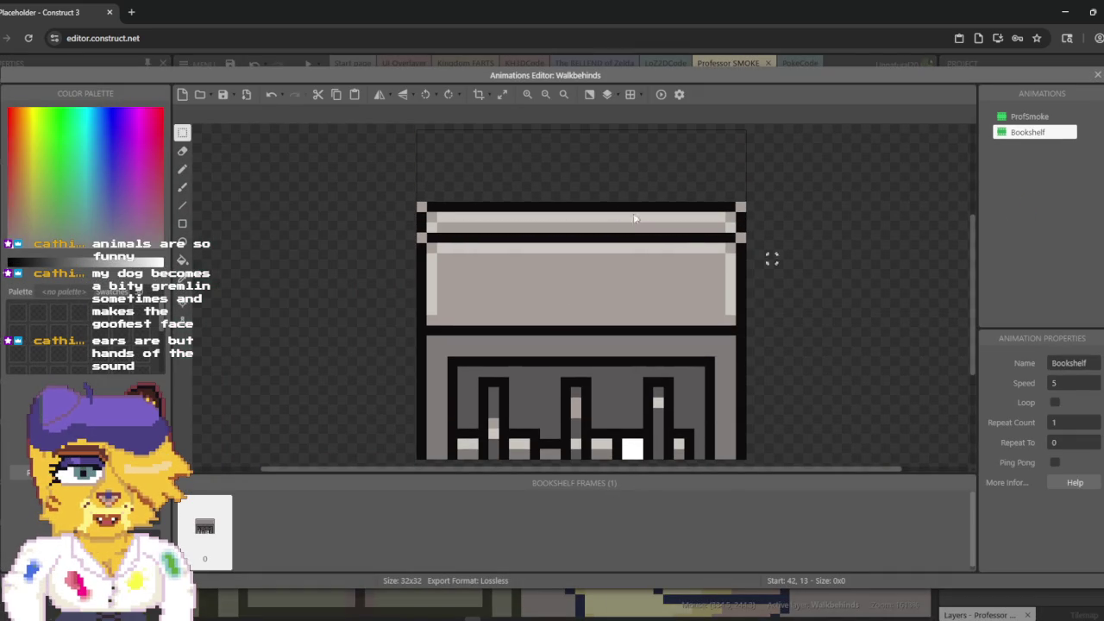
Step: Erase the stray top strip and the top-right and top-left corner pixels, then close
mouse_move(460, 200)
mouse_down()
mouse_move(435, 216)
mouse_move(497, 235)
mouse_move(770, 234)
mouse_up()
key(Delete)
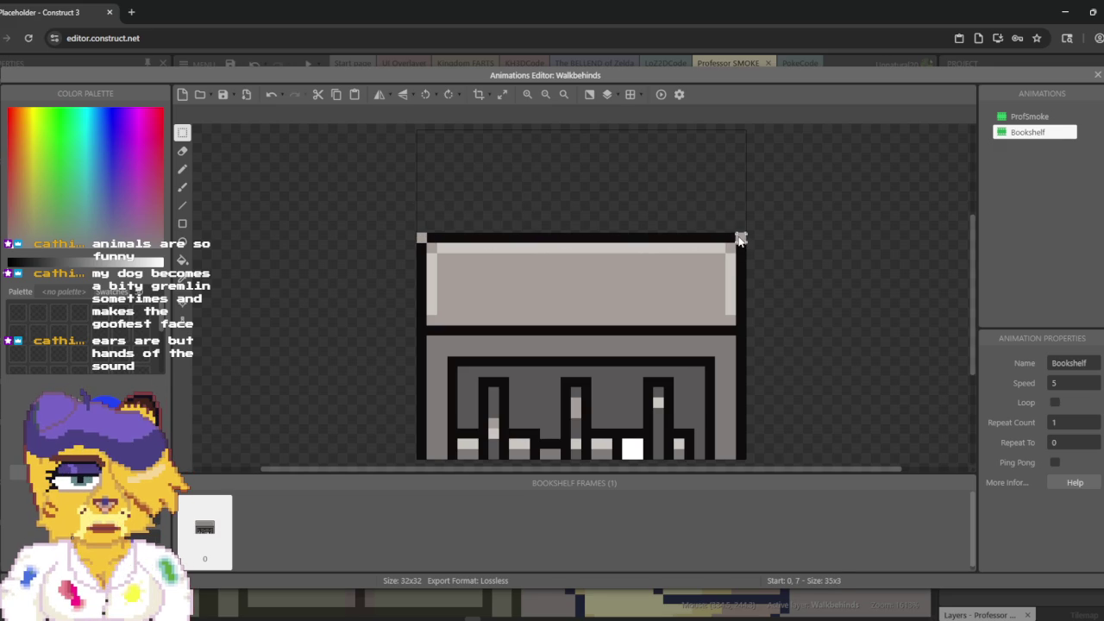
drag(755, 233, 740, 221)
key(Delete)
drag(381, 218, 423, 239)
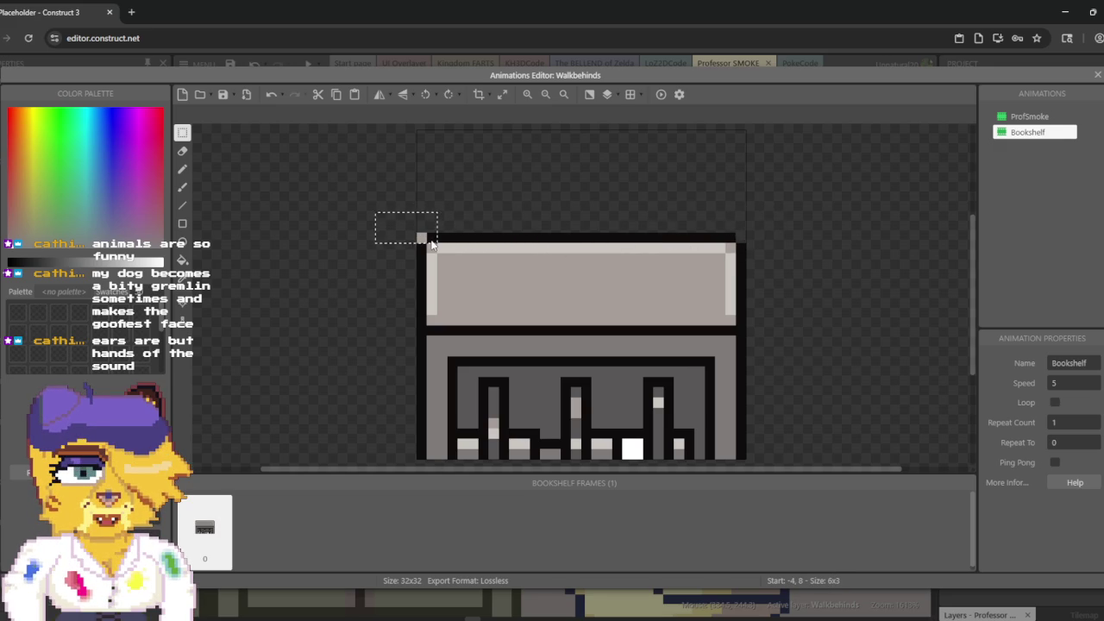
key(Delete)
click(1096, 76)
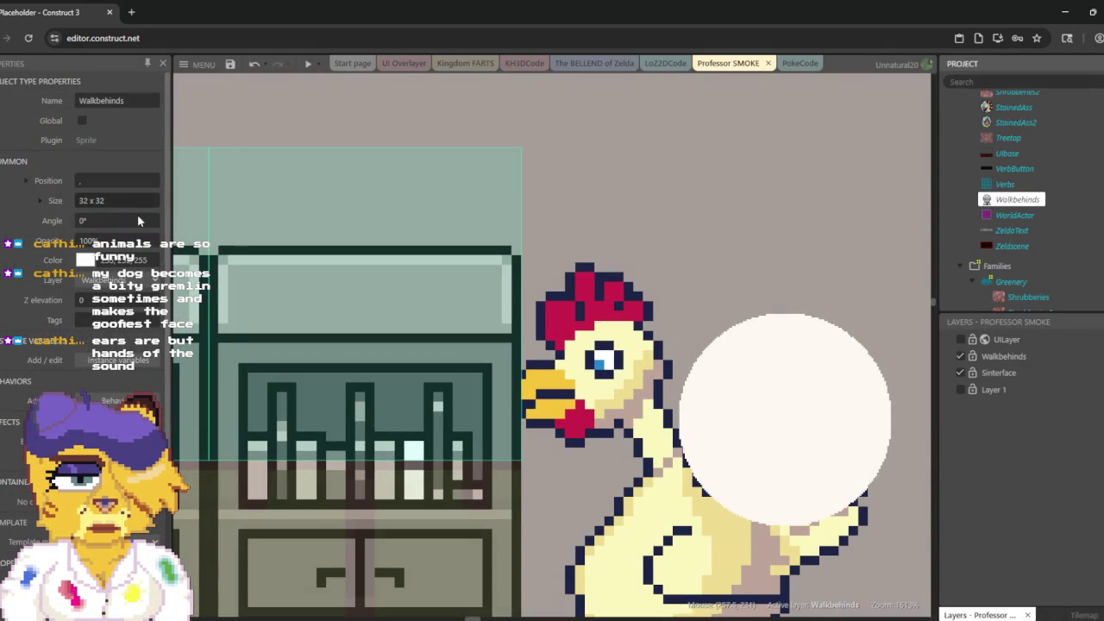
Step: Run a game preview to check the chicken in the room with the bookshelves
scroll(69, 390, down, 2)
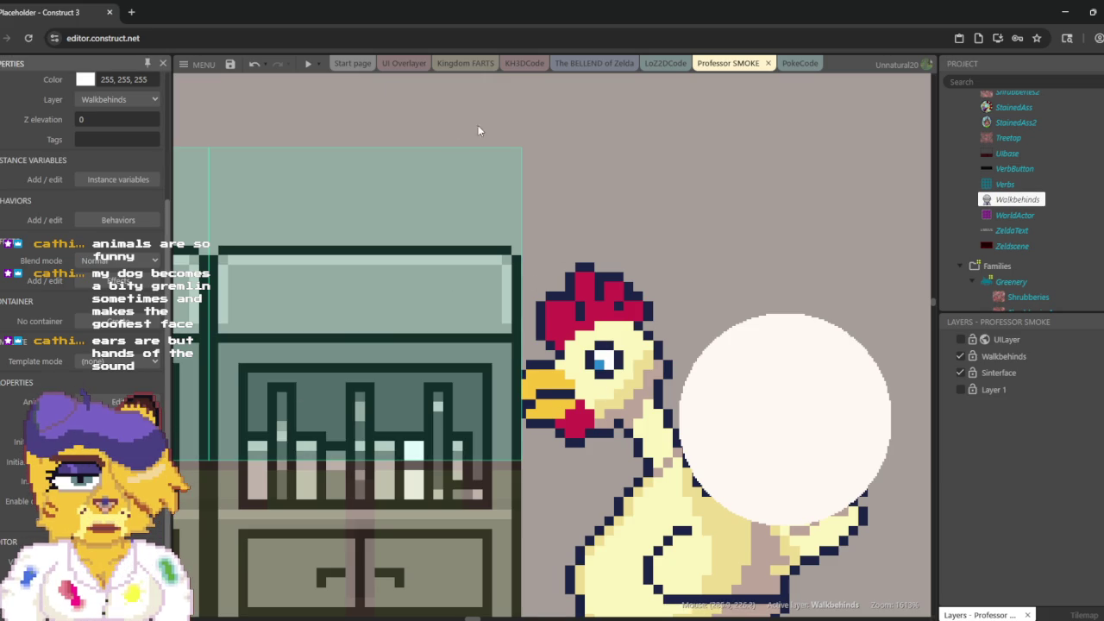
click(307, 65)
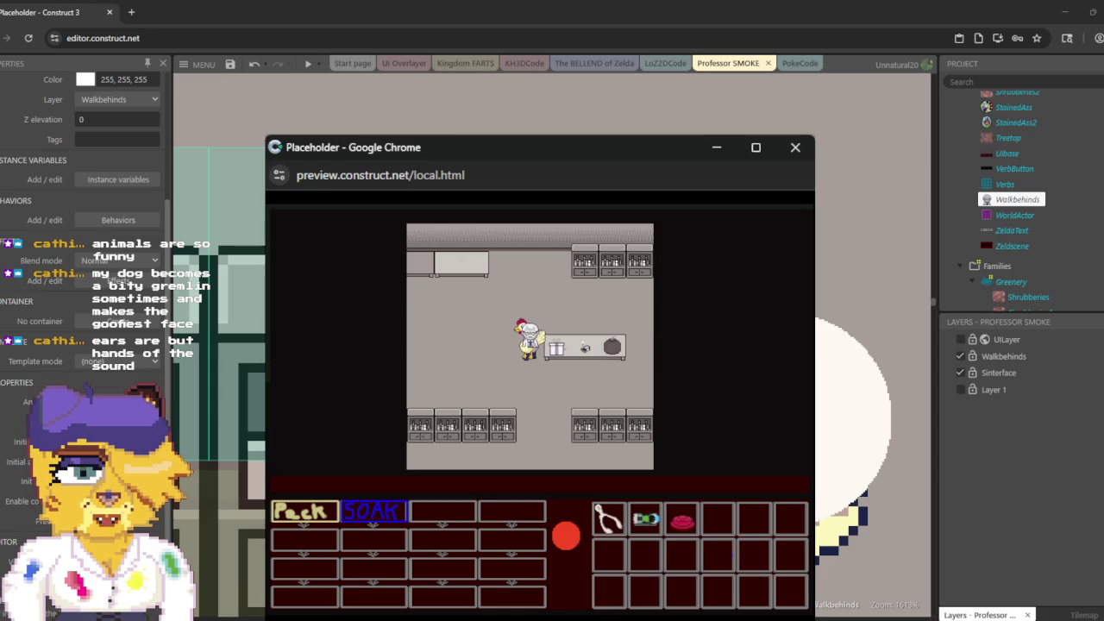
Step: Enlarge the game preview to fill the screen and scroll through it
click(863, 215)
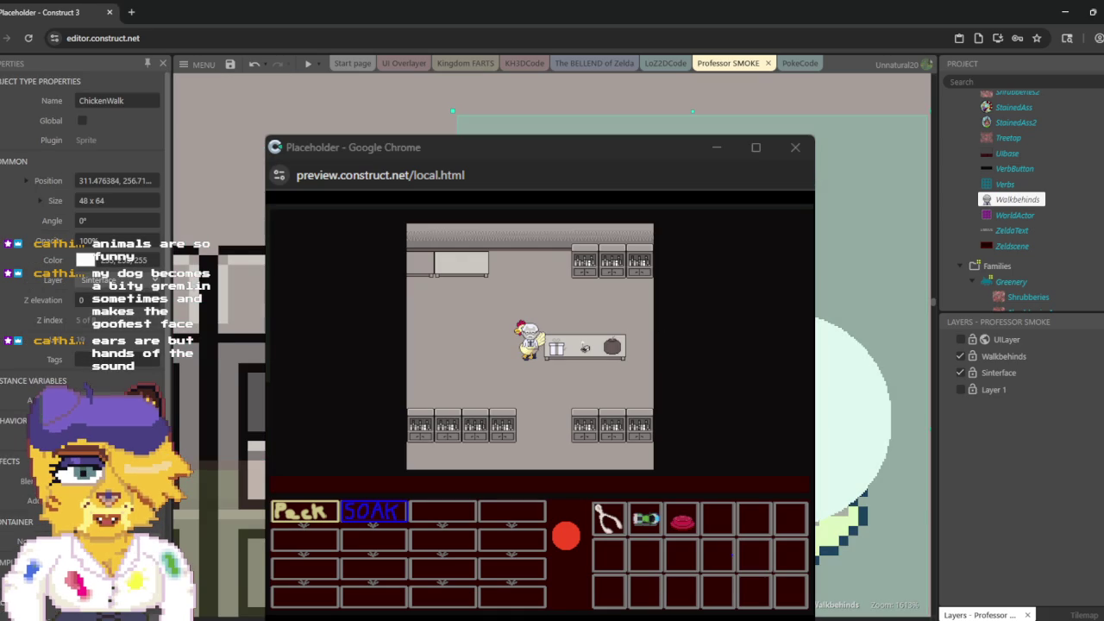
scroll(863, 216, down, 5)
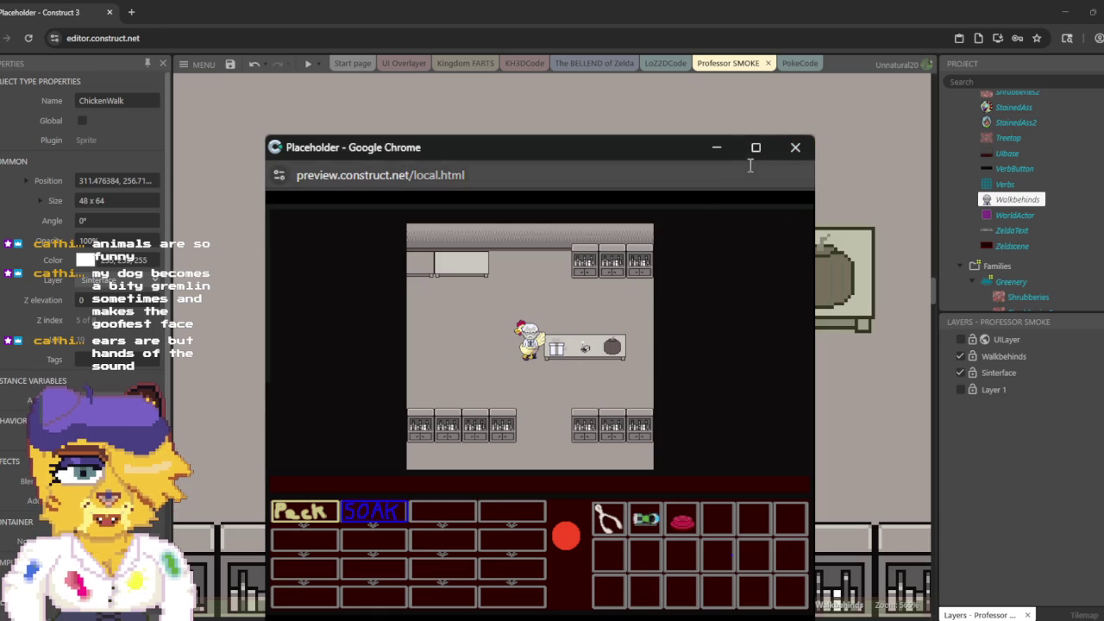
click(755, 148)
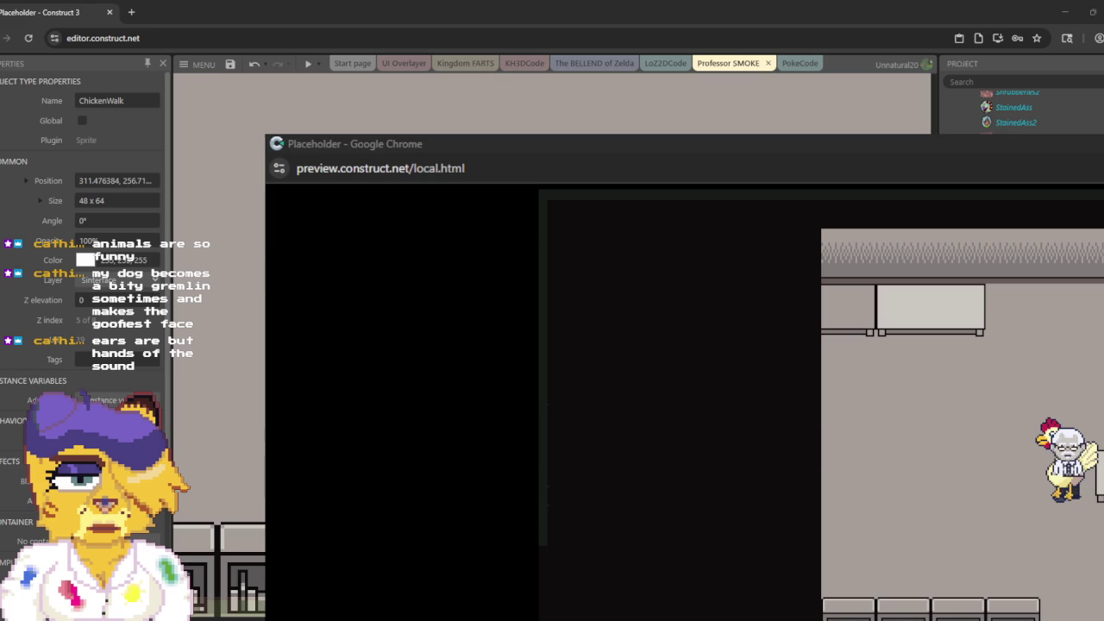
scroll(1018, 108, up, 5)
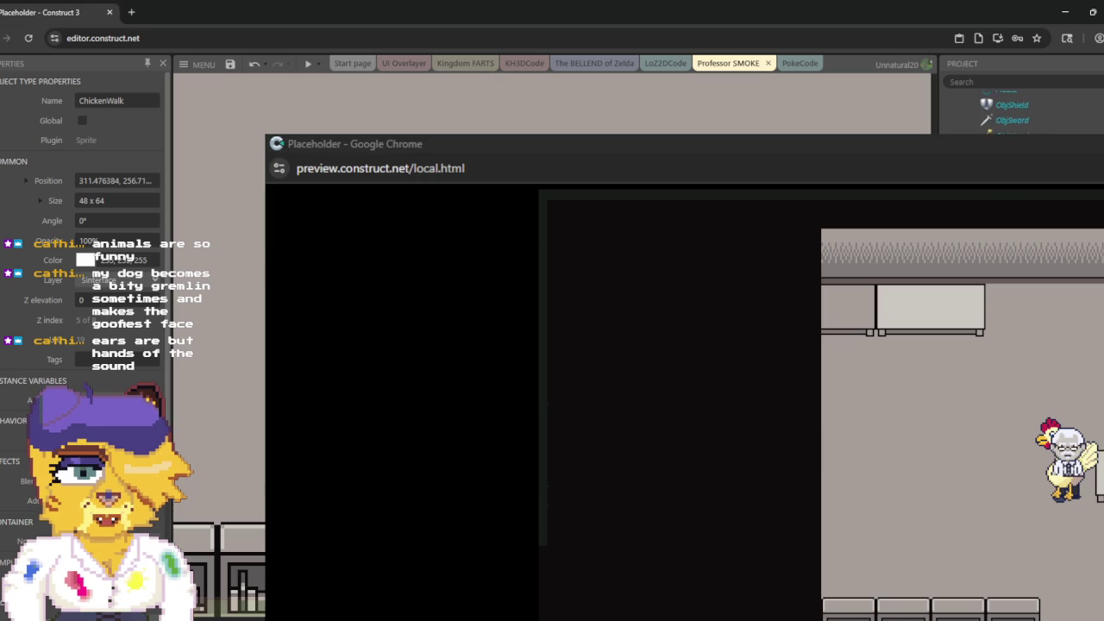
scroll(1018, 107, up, 5)
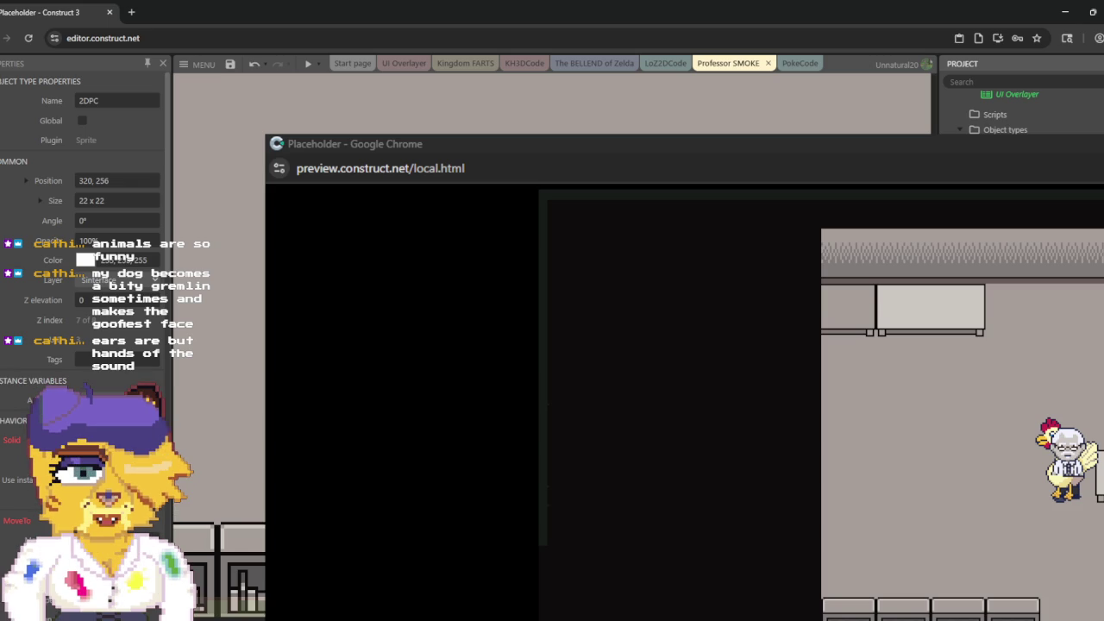
scroll(73, 386, down, 10)
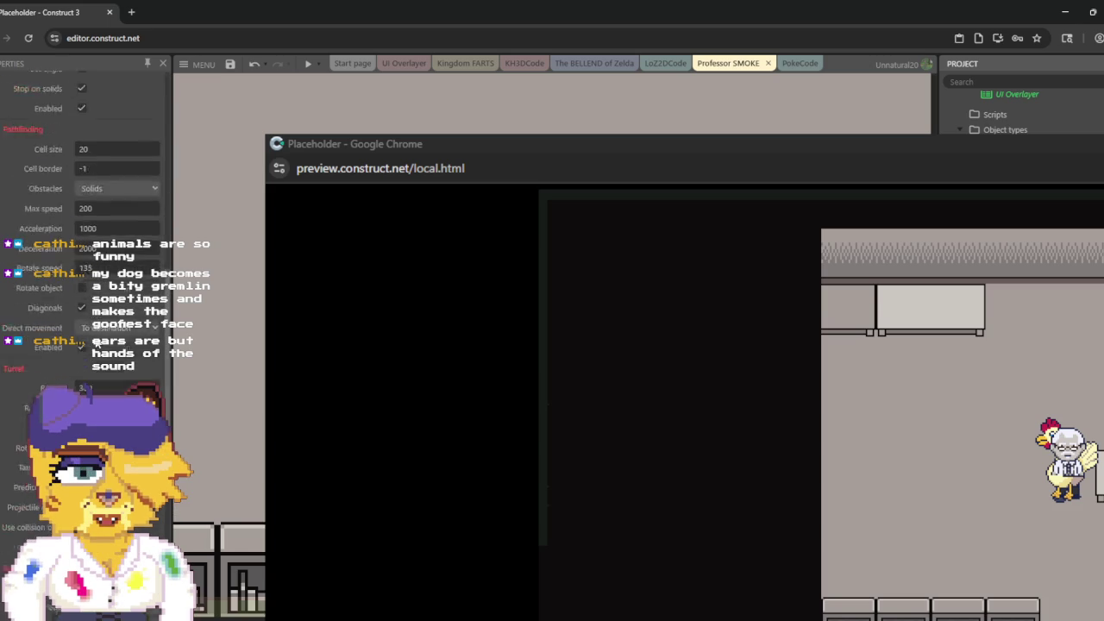
scroll(96, 343, down, 5)
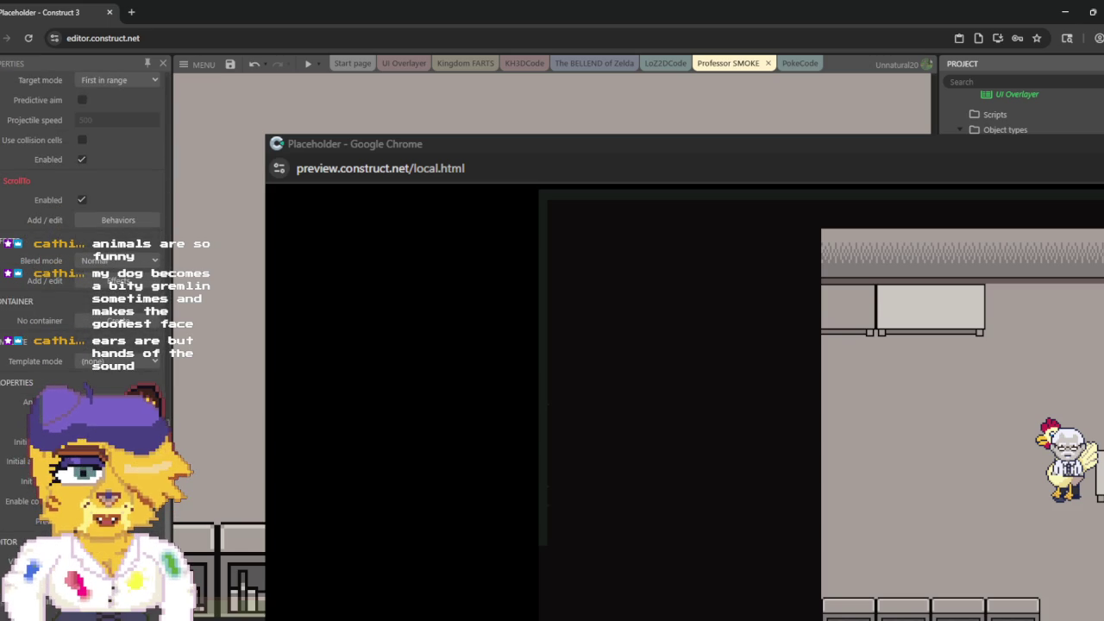
Step: Close the preview with Alt+F4 and launch a fresh preview
click(308, 64)
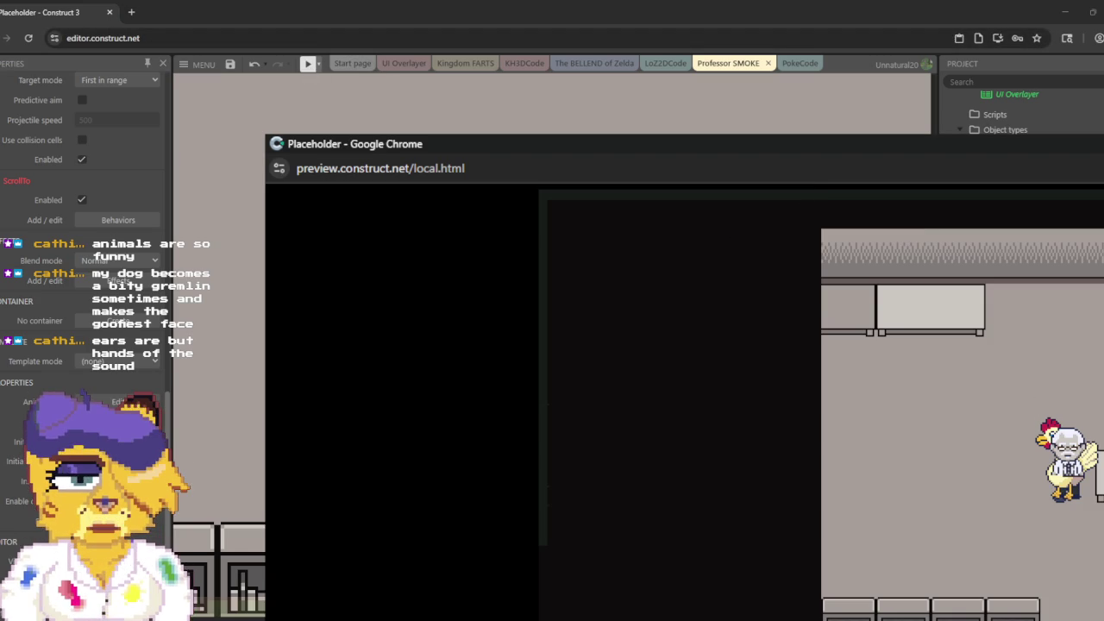
key(alt+F4)
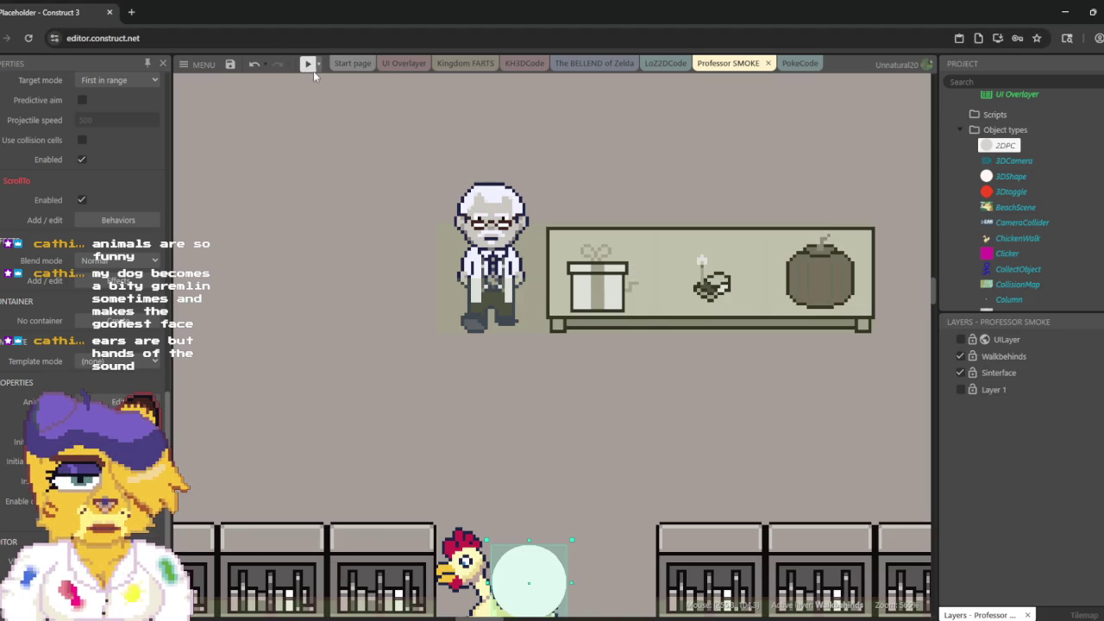
click(307, 64)
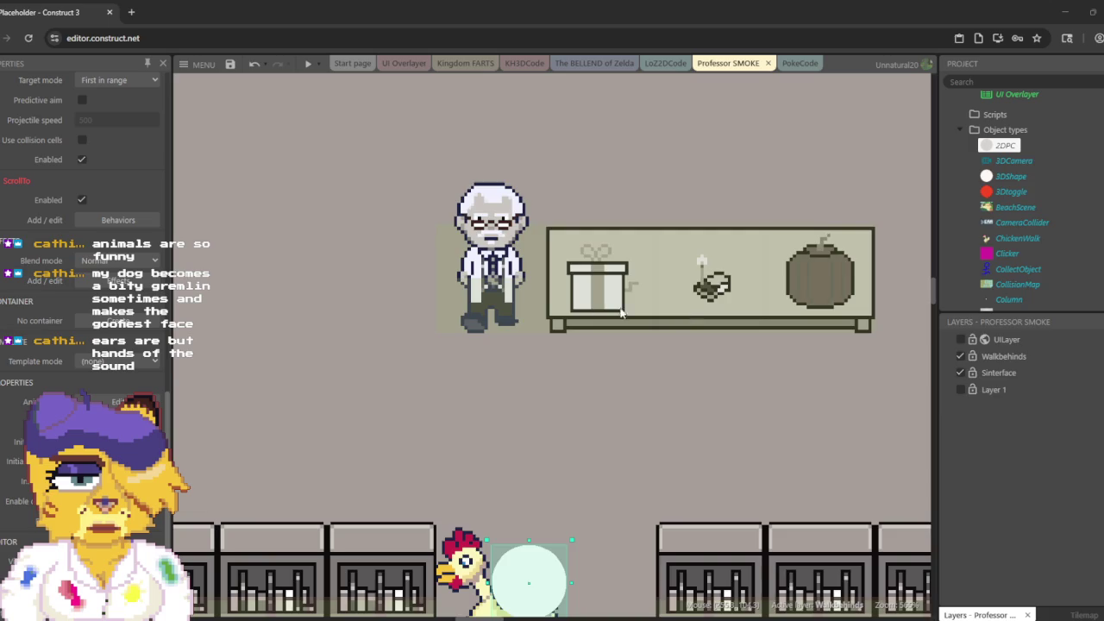
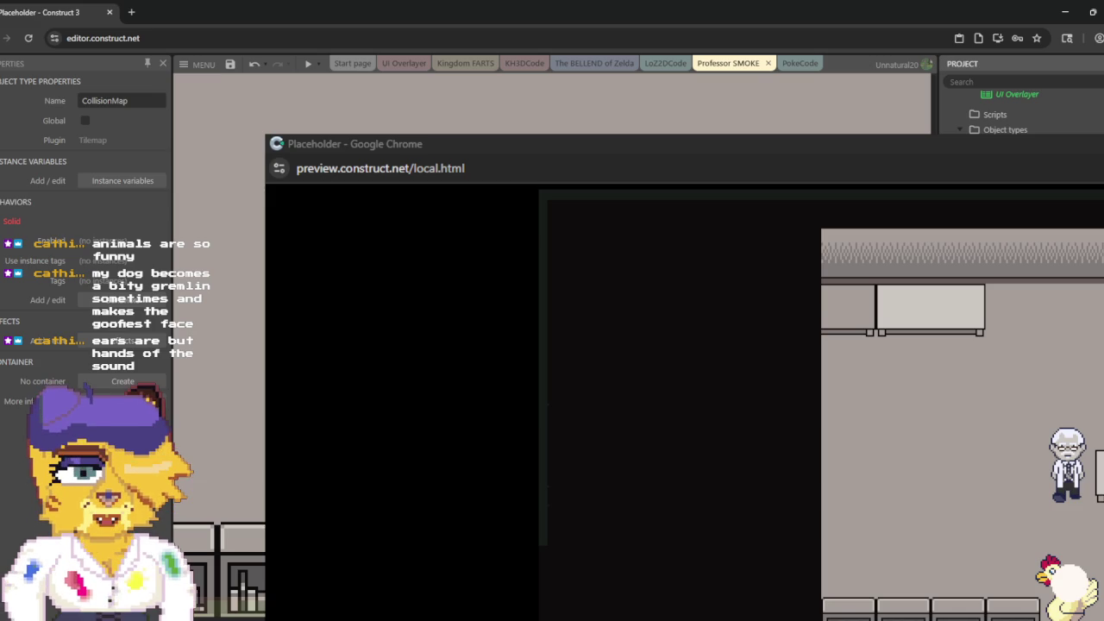
Step: Review the CollisionMap tilemap's behavior and image properties, then select the ScenePoke background sprite
scroll(133, 356, down, 2)
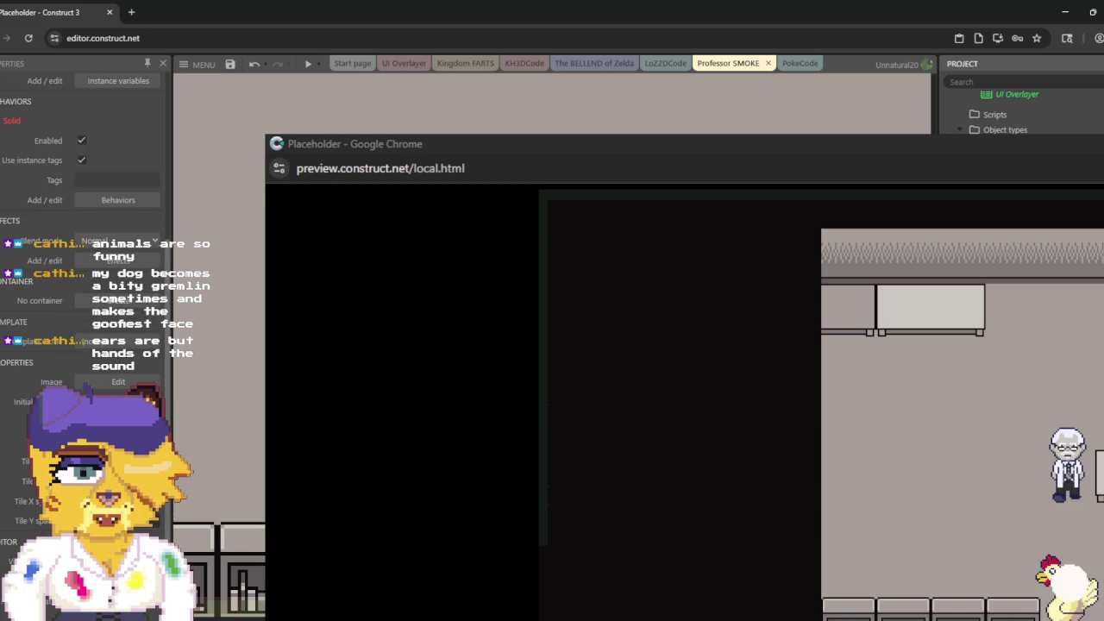
scroll(83, 259, down, 1)
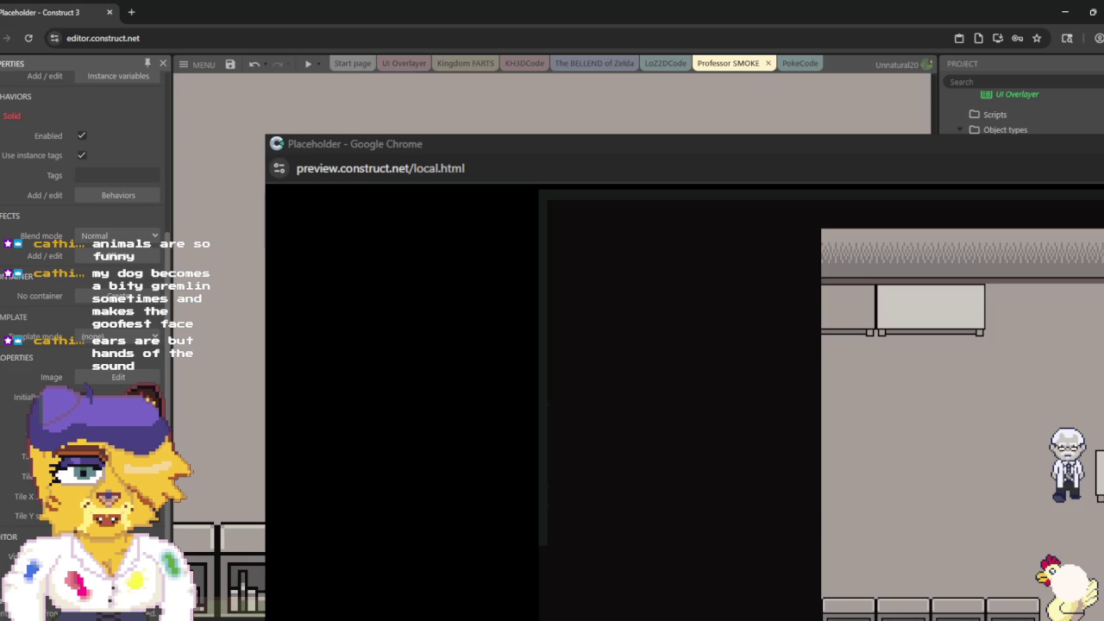
scroll(75, 372, up, 8)
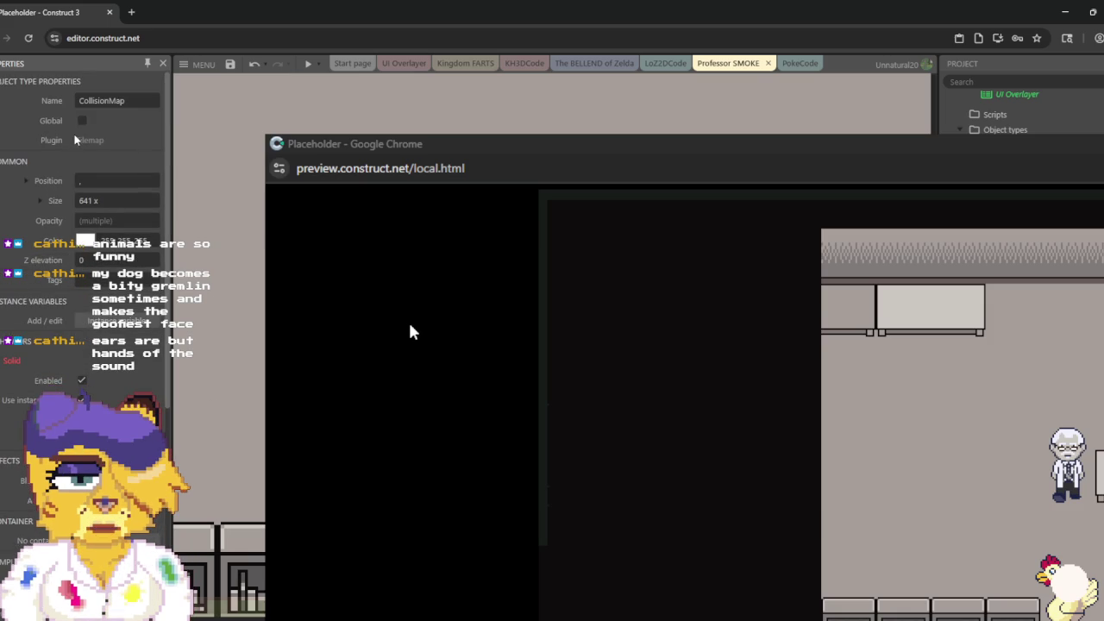
scroll(143, 384, down, 6)
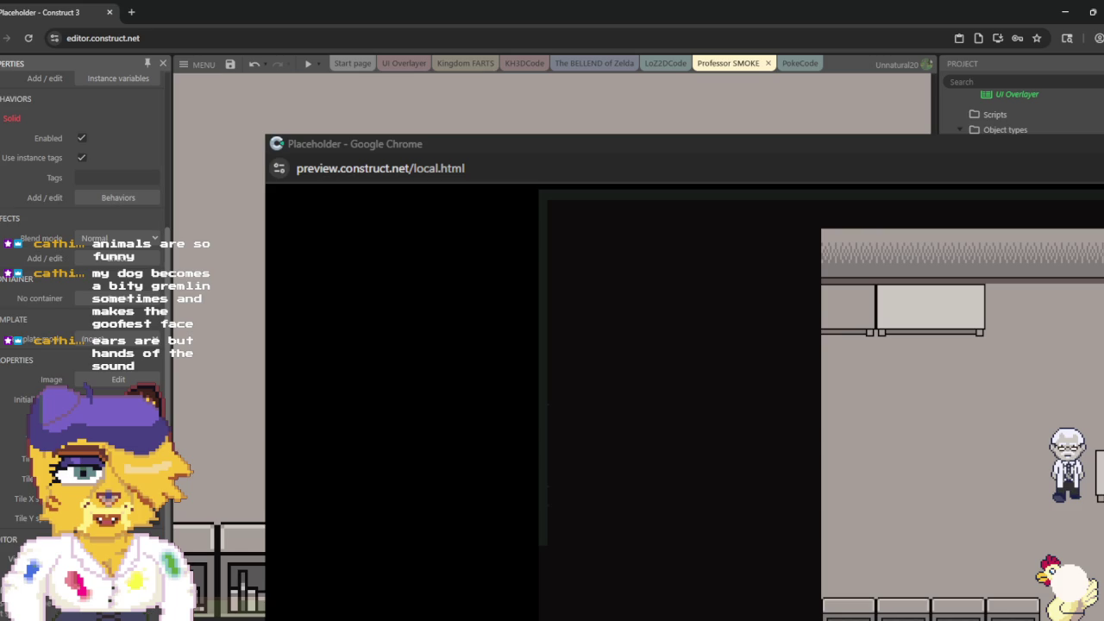
click(219, 345)
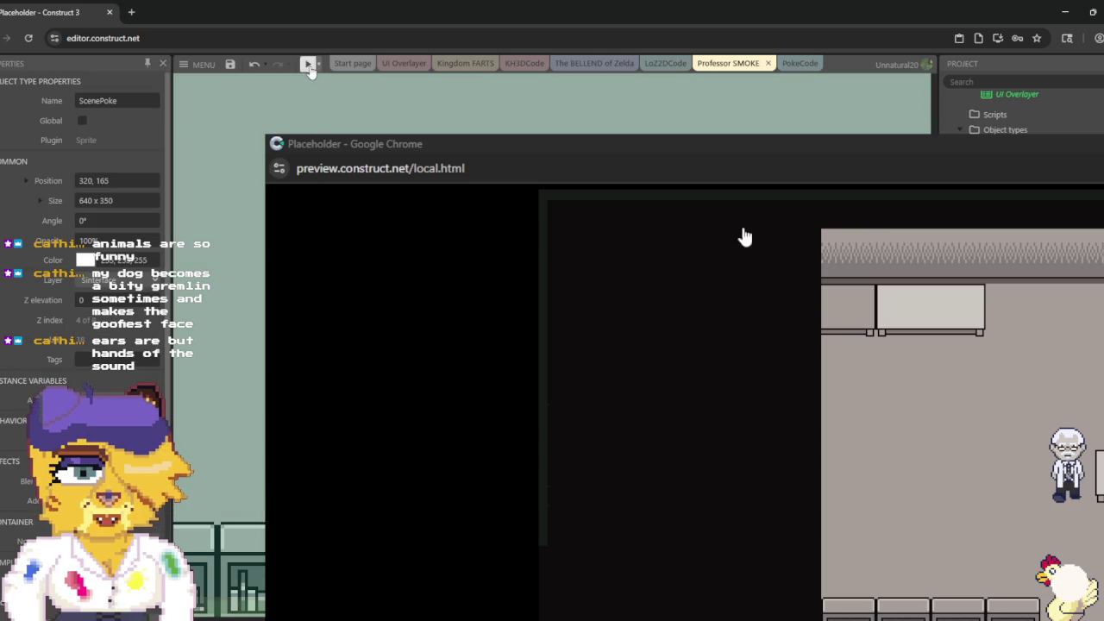
Step: Relaunch the game preview of the professor's lab and return to the editor
click(308, 63)
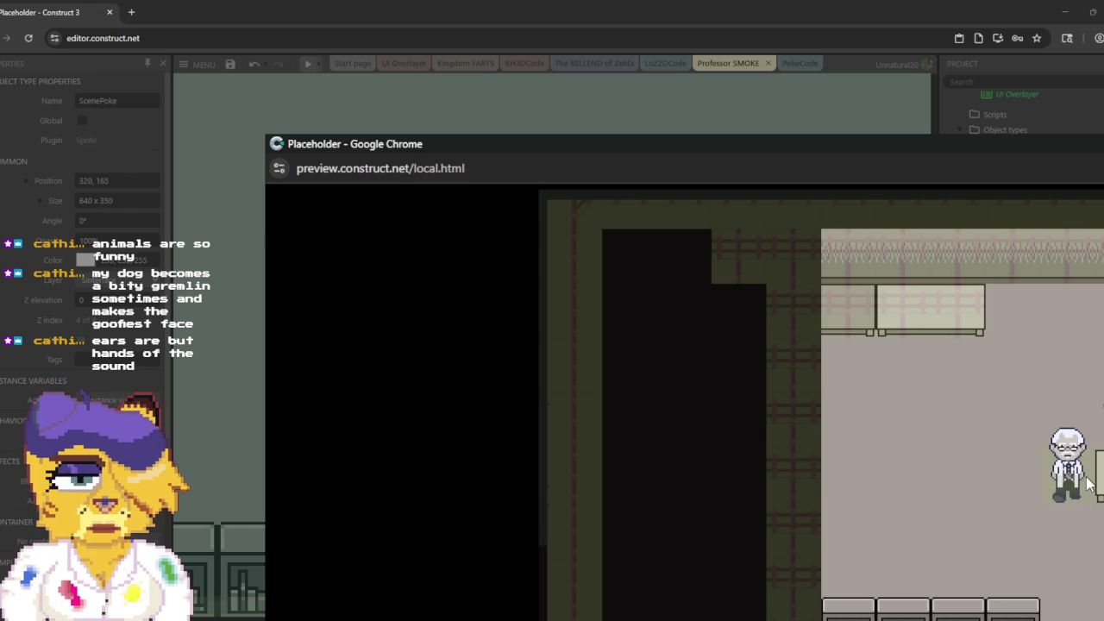
key(alt+Tab)
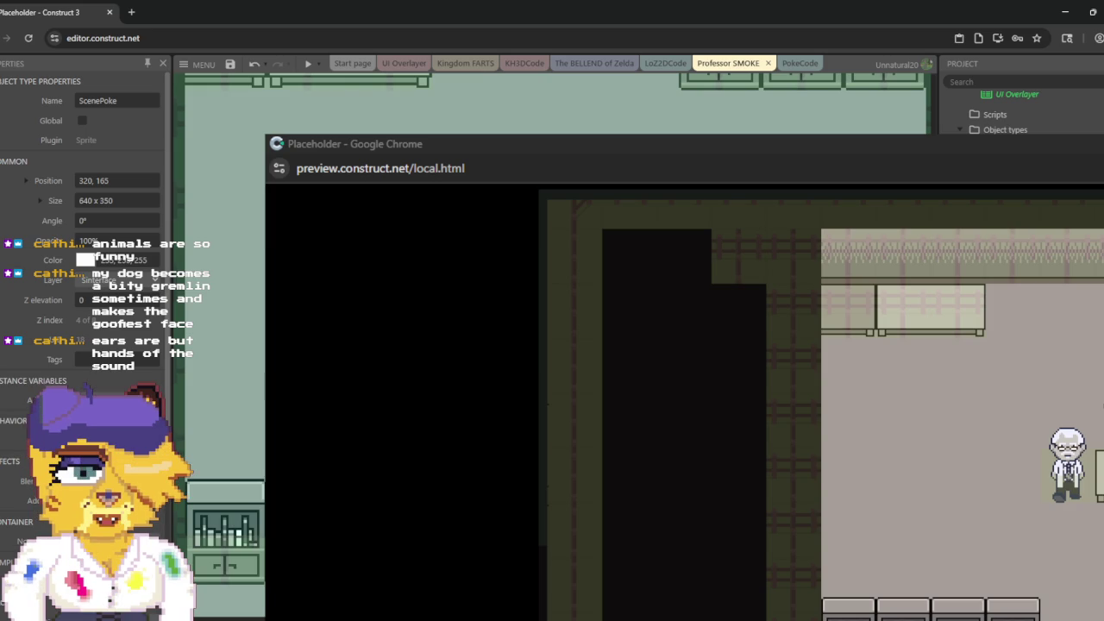
Step: Inspect and close the CollisionMap source image, then bring up ScenePoke's object options
click(219, 259)
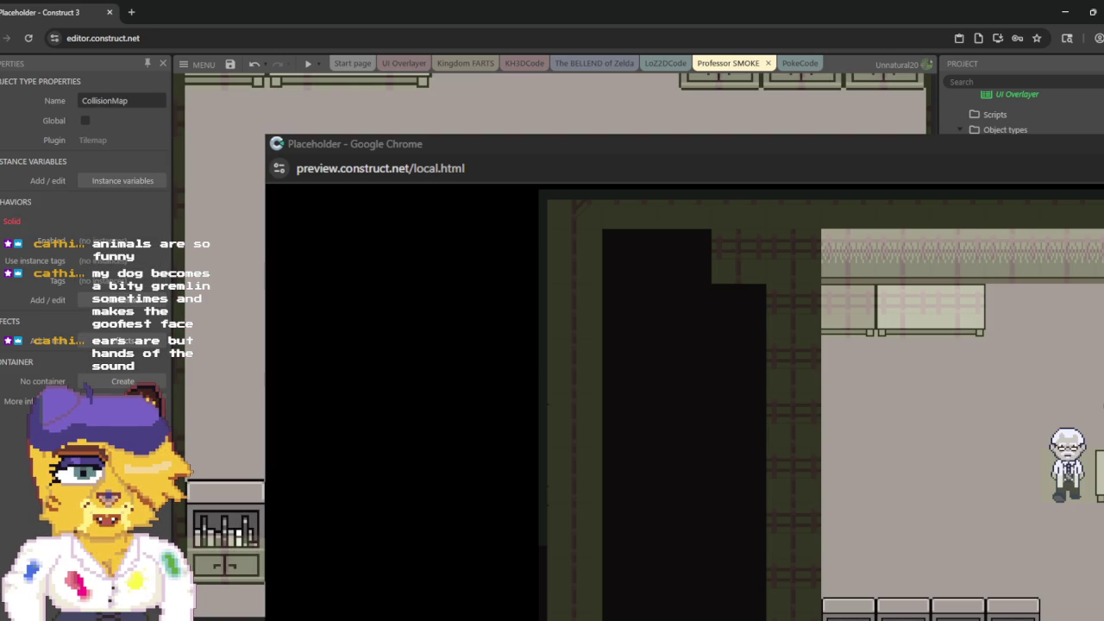
click(224, 344)
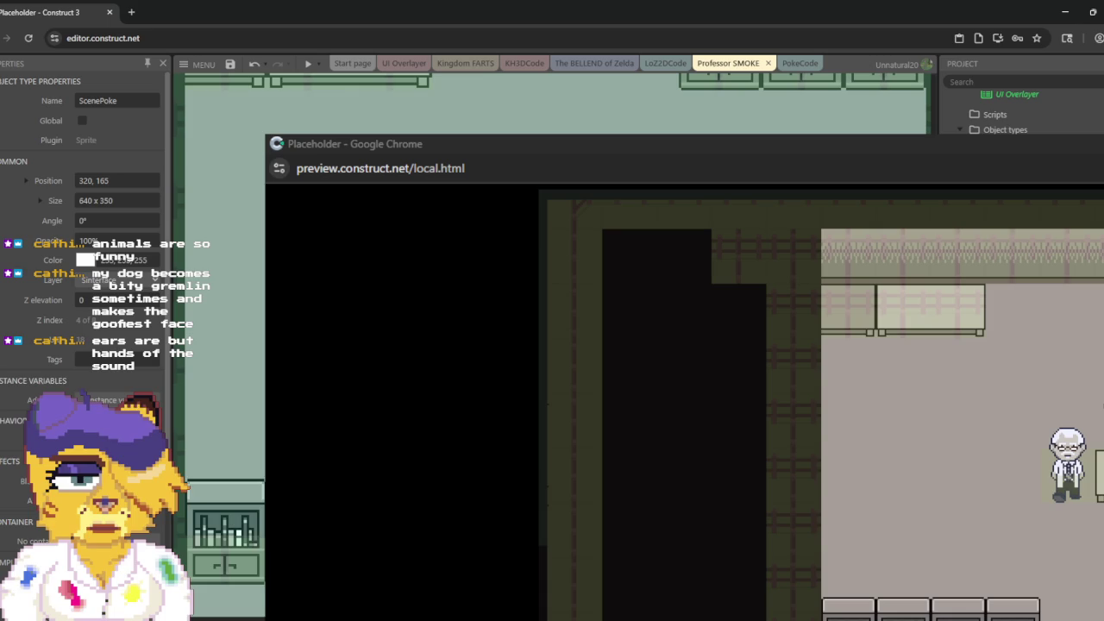
click(220, 332)
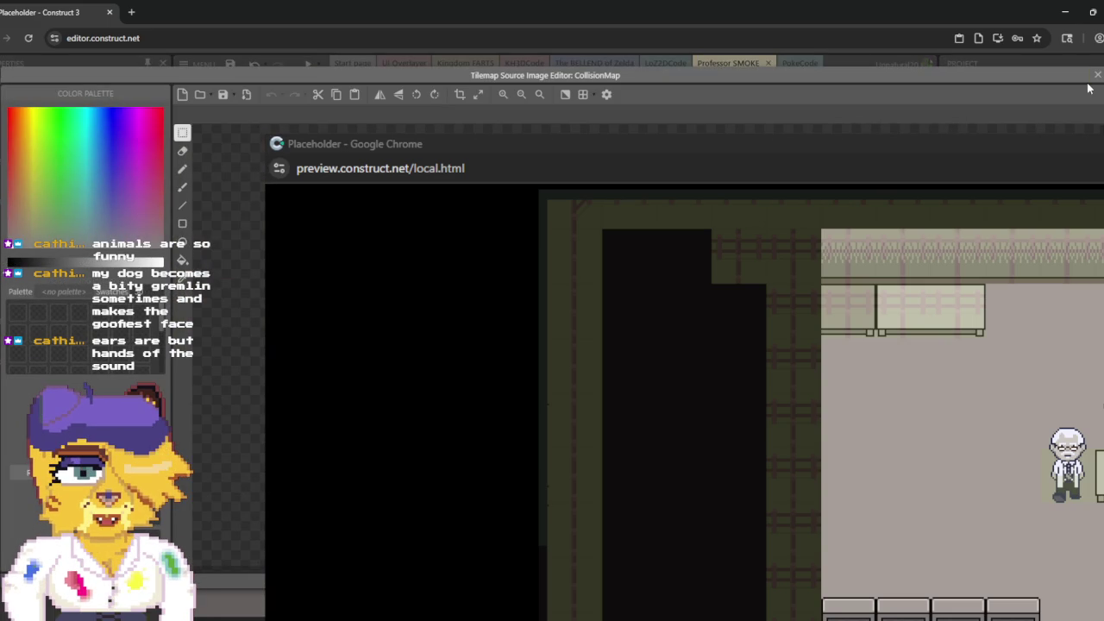
click(1097, 75)
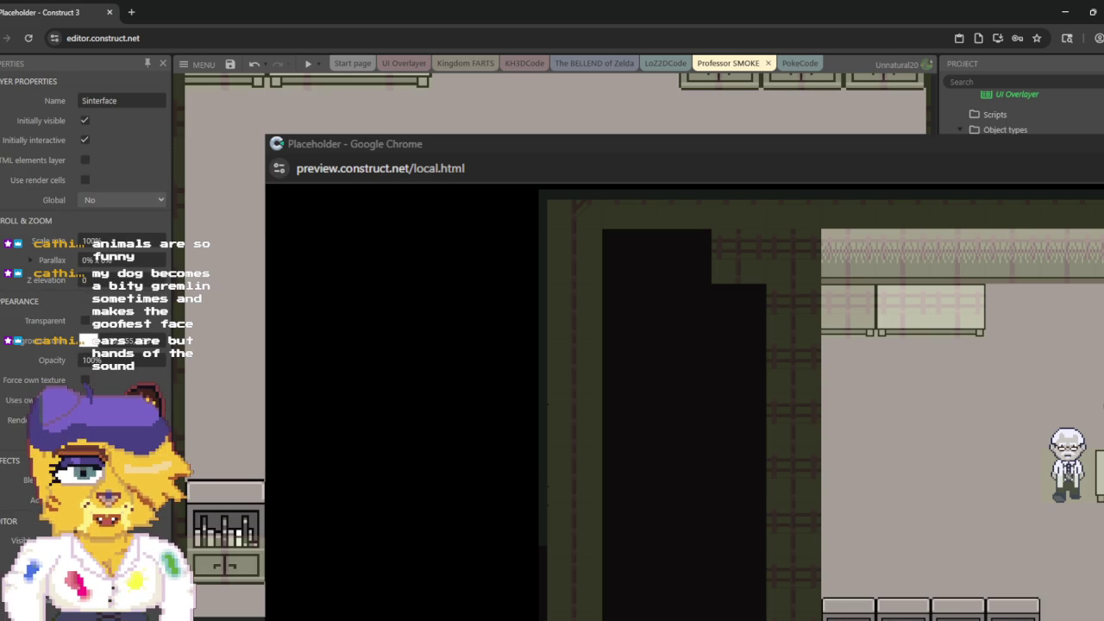
right_click(541, 60)
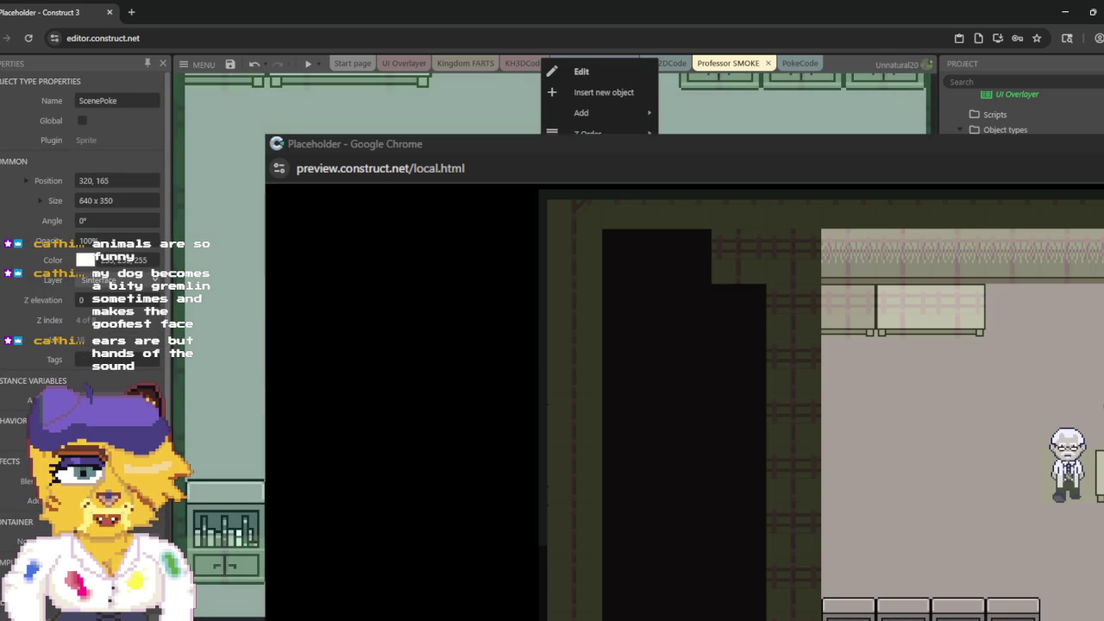
Step: Check the 2DPC sprite's single Origin image point in its animations editor, then close it
click(377, 569)
scroll(69, 388, down, 5)
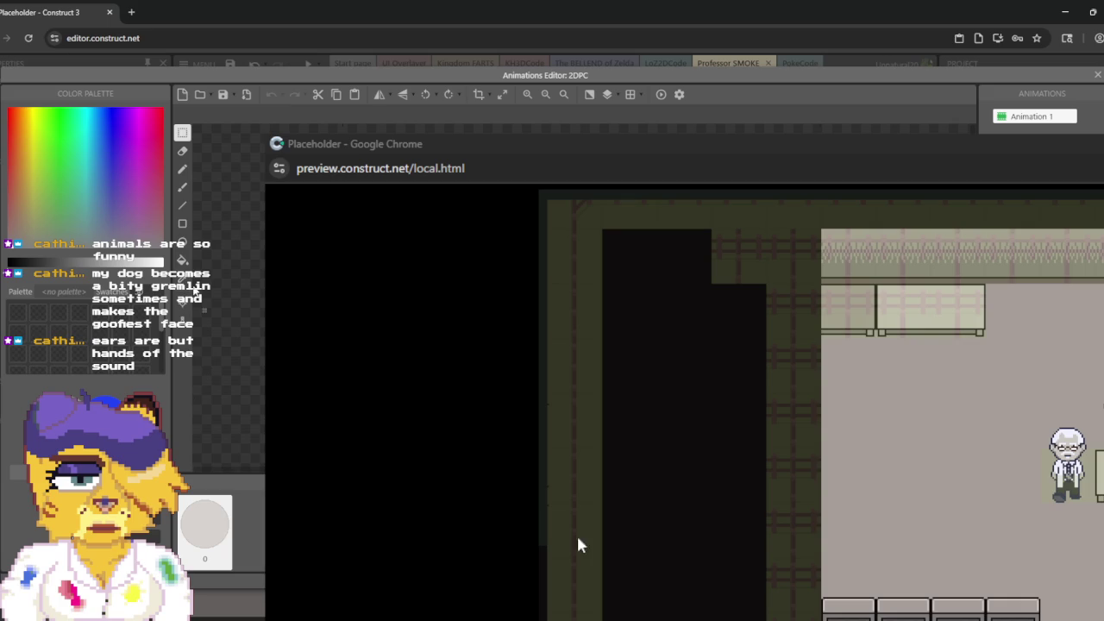
click(187, 309)
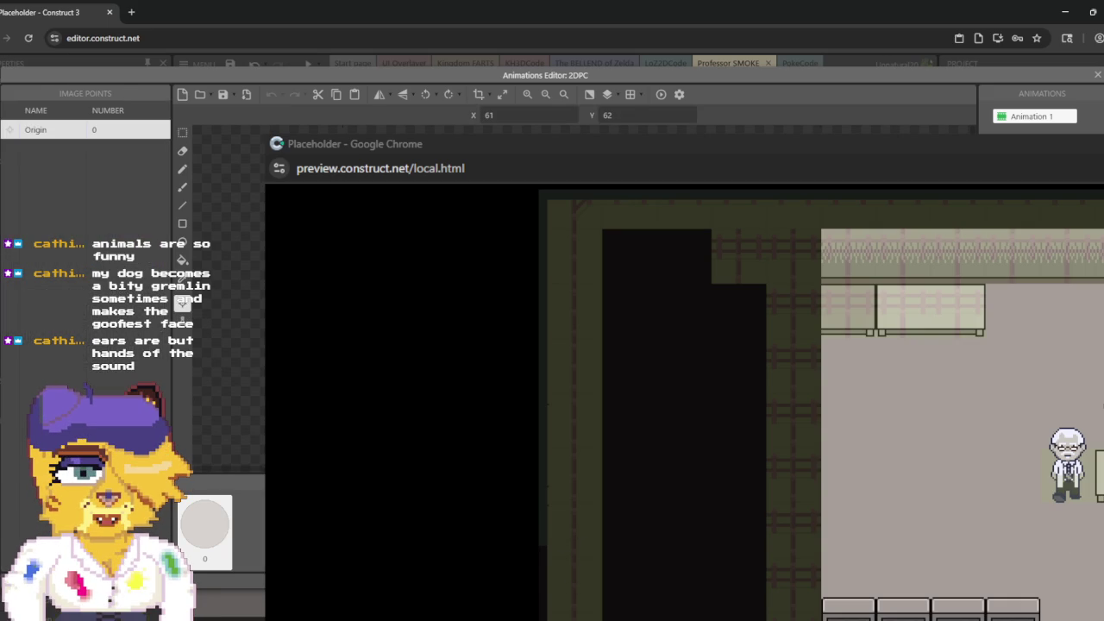
click(1097, 75)
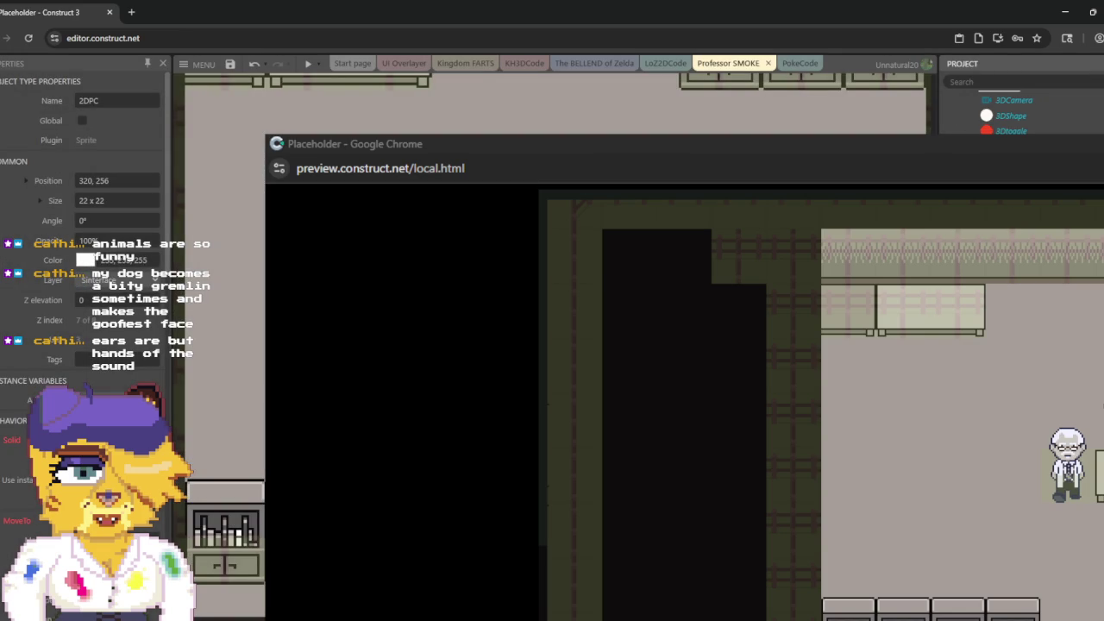
double_click(562, 567)
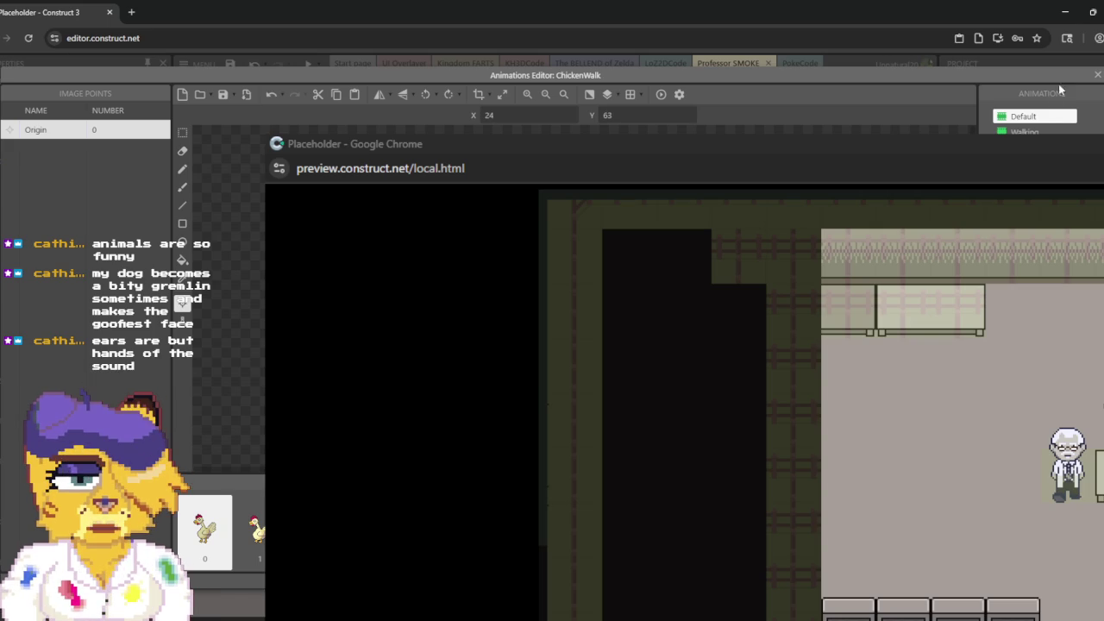
right_click(1033, 117)
key(Escape)
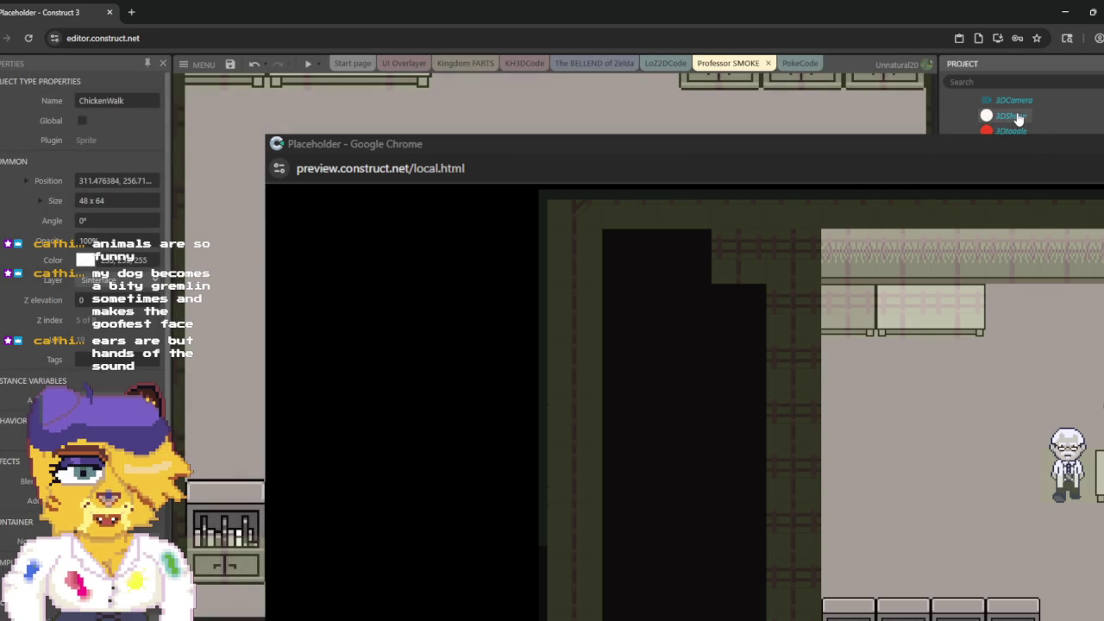
scroll(1017, 121, up, 5)
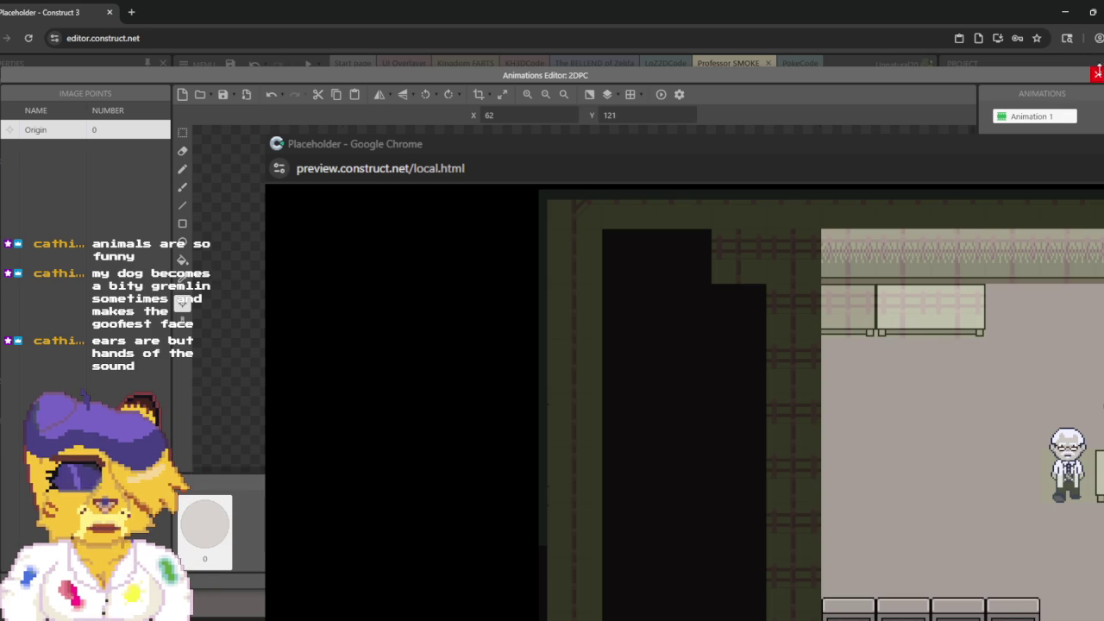
click(1097, 76)
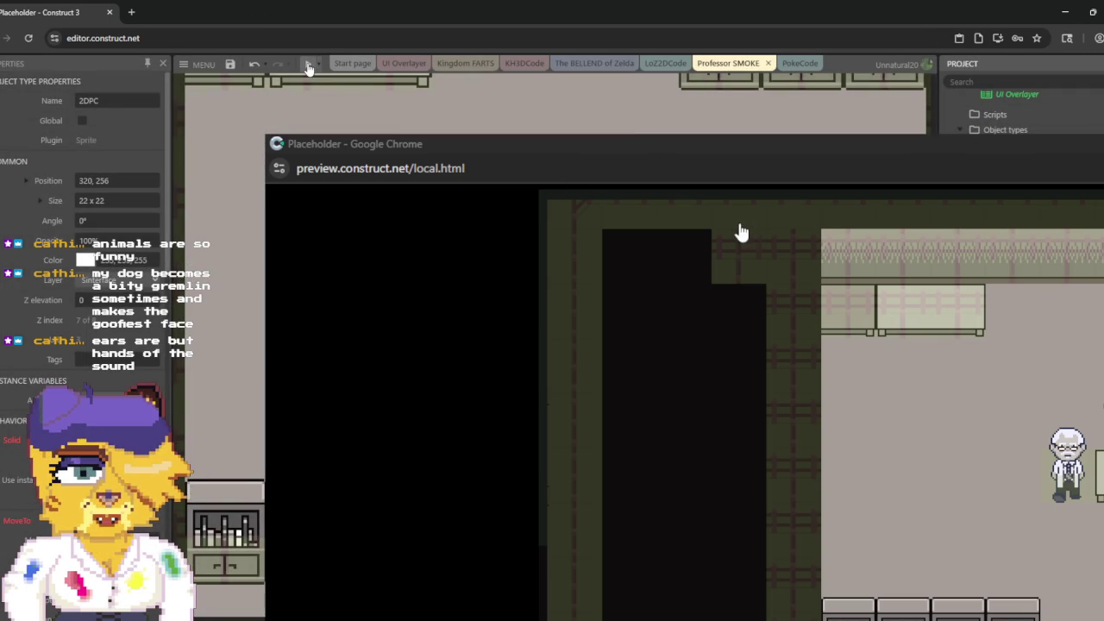
Step: Reload the preview with F5 to see the chicken, close it, and view the PokeCode sheet
click(739, 230)
key(F5)
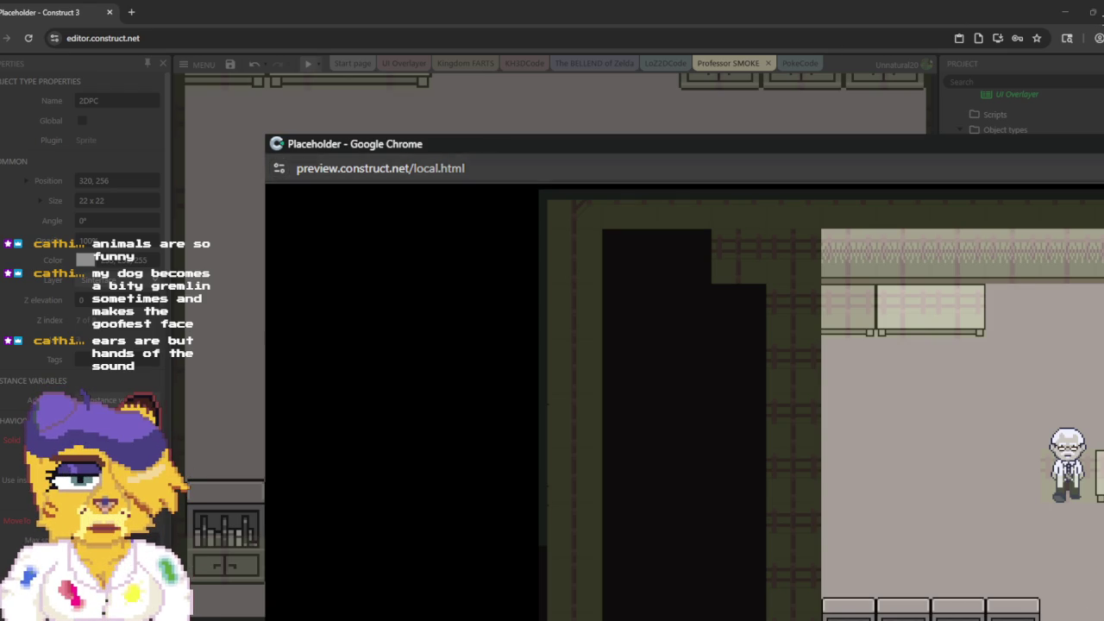
key(ctrl+w)
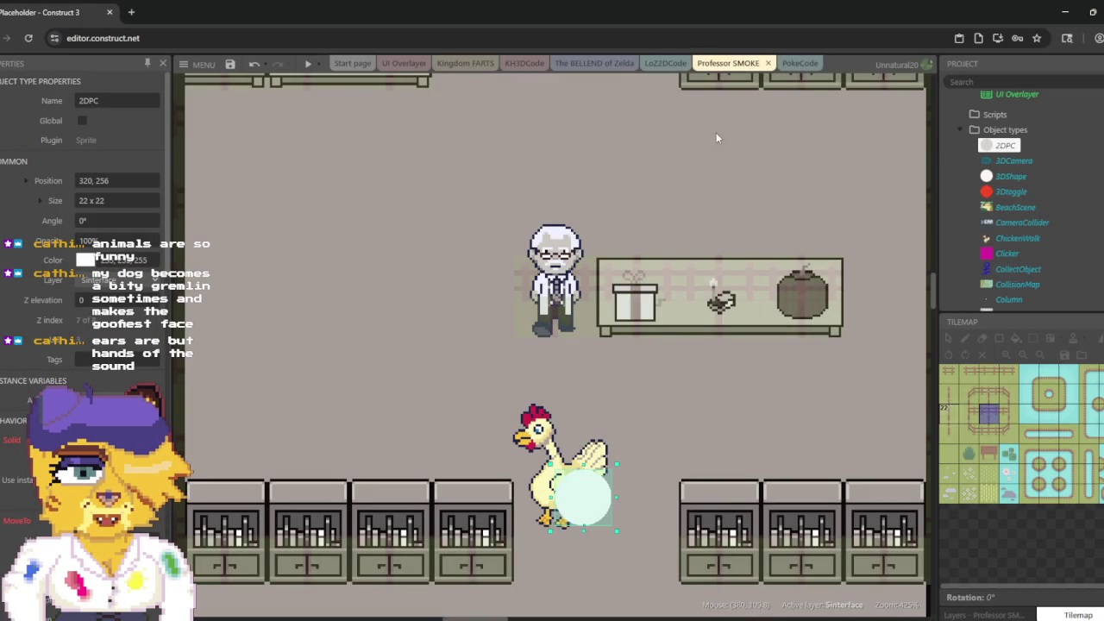
click(798, 64)
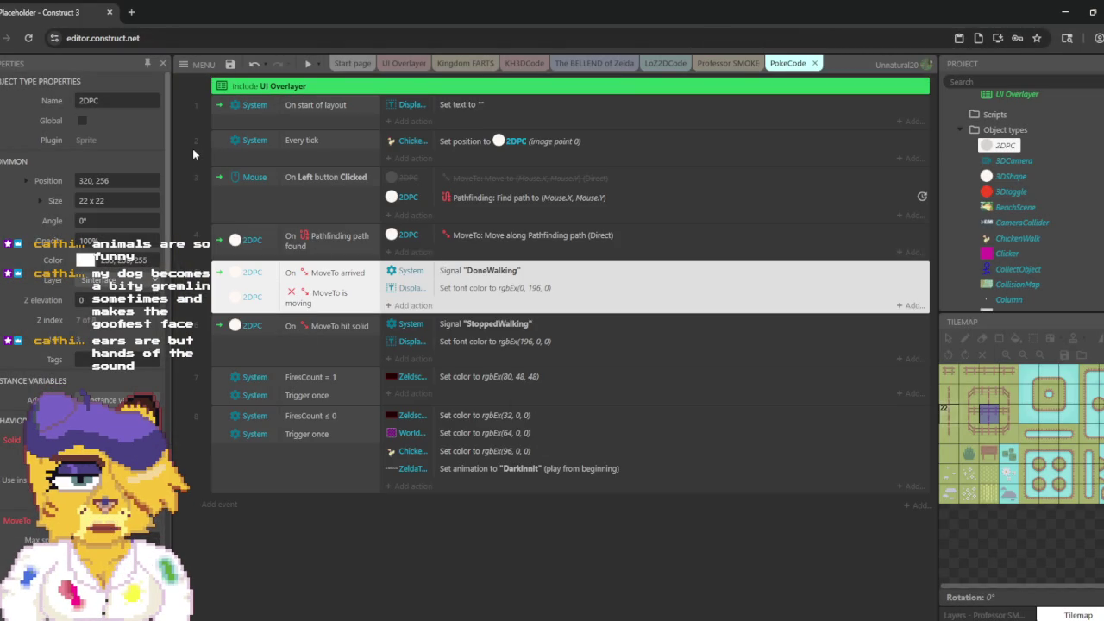
Step: Toggle disabled the Chicken's every-tick 'Set position to 2DPC' action in PokeCode
click(220, 110)
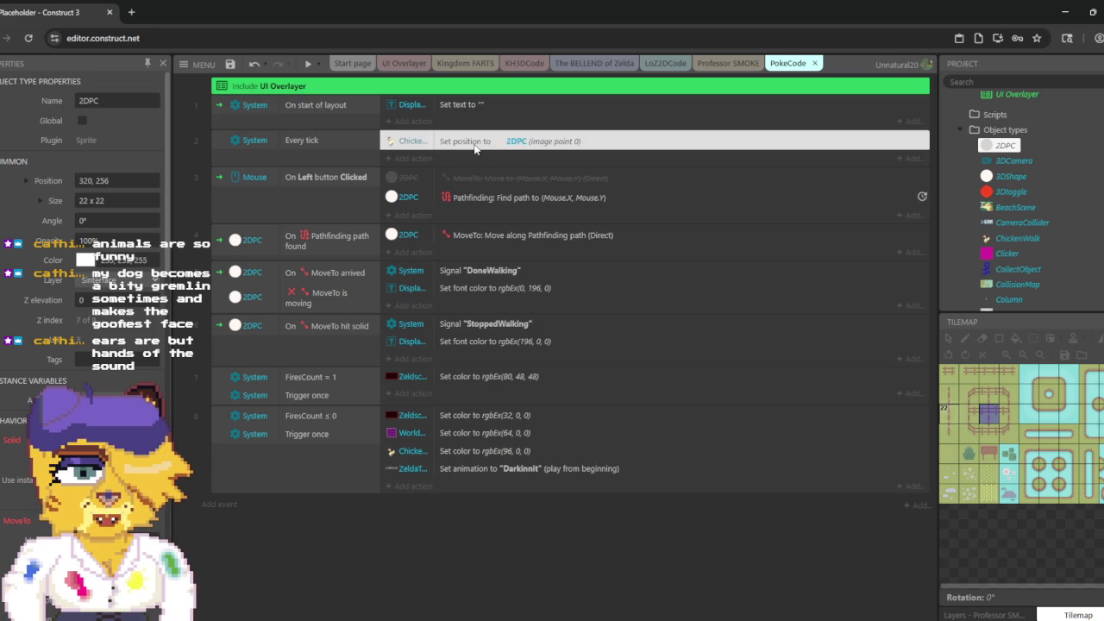
right_click(474, 148)
mouse_move(572, 306)
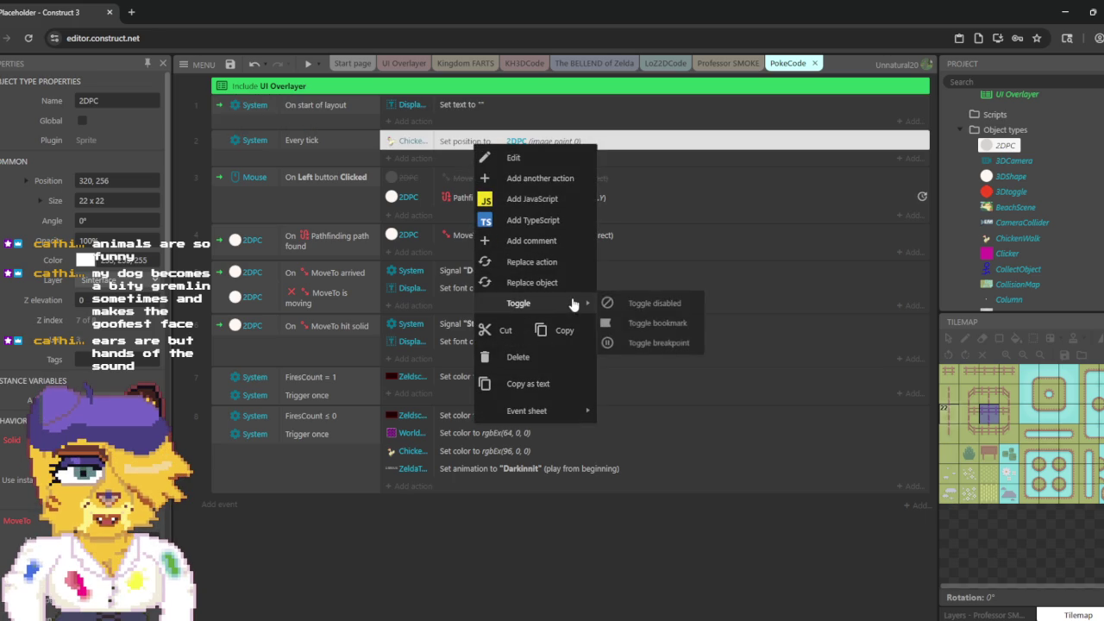
click(633, 310)
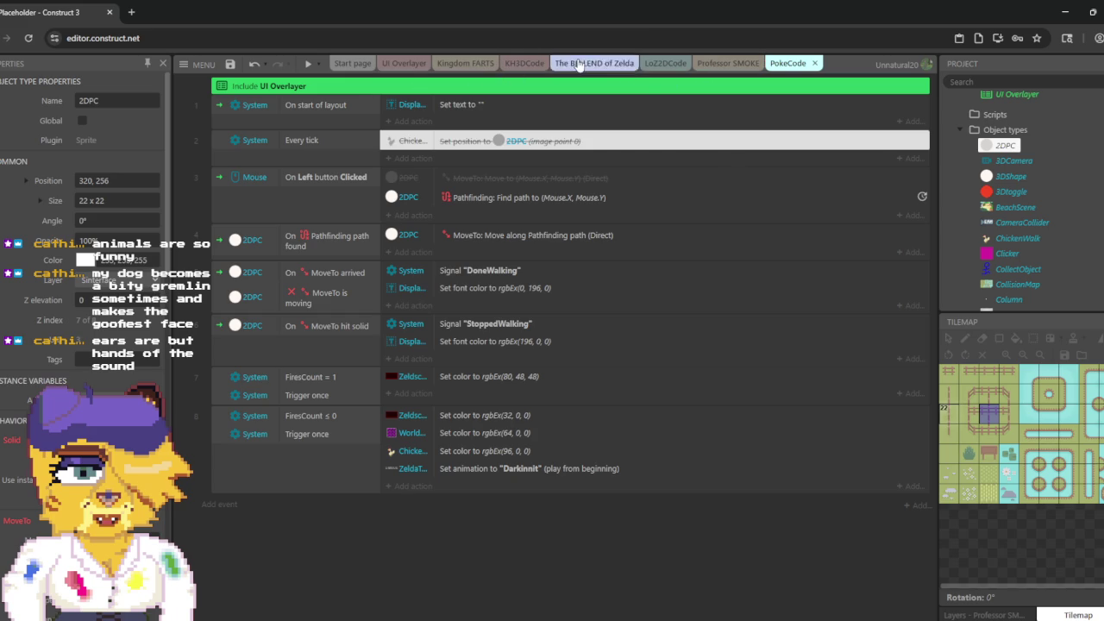
click(421, 75)
Step: Scroll through the UI Overlayer sheet, then look over the LoZ2DCode and KH3DCode sheets
scroll(613, 222, up, 10)
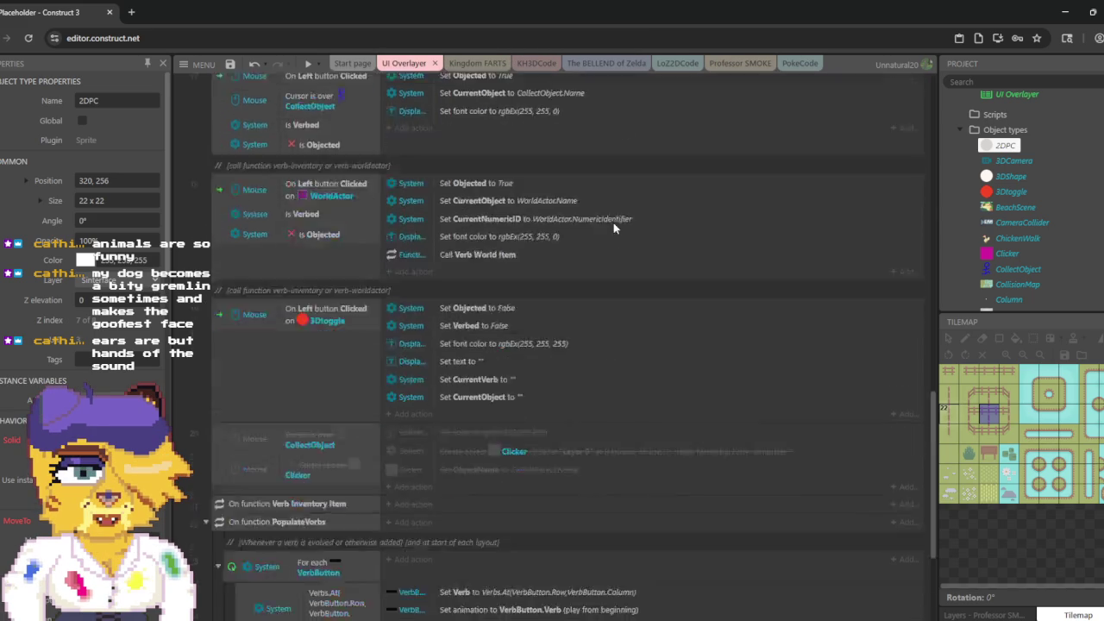
scroll(614, 223, up, 10)
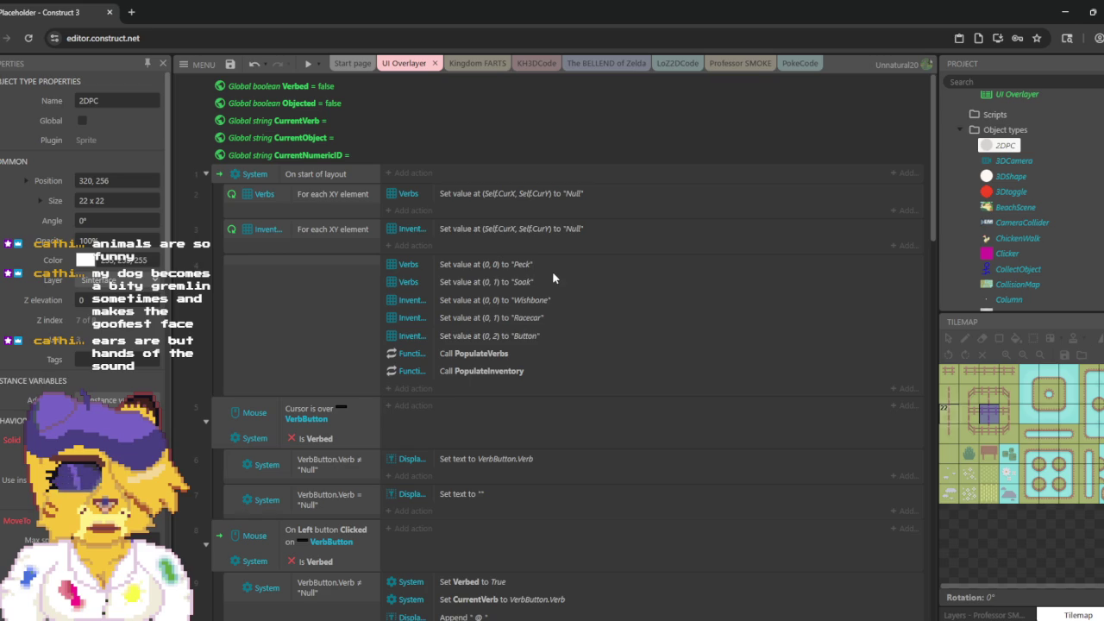
scroll(552, 271, down, 2)
scroll(554, 264, up, 2)
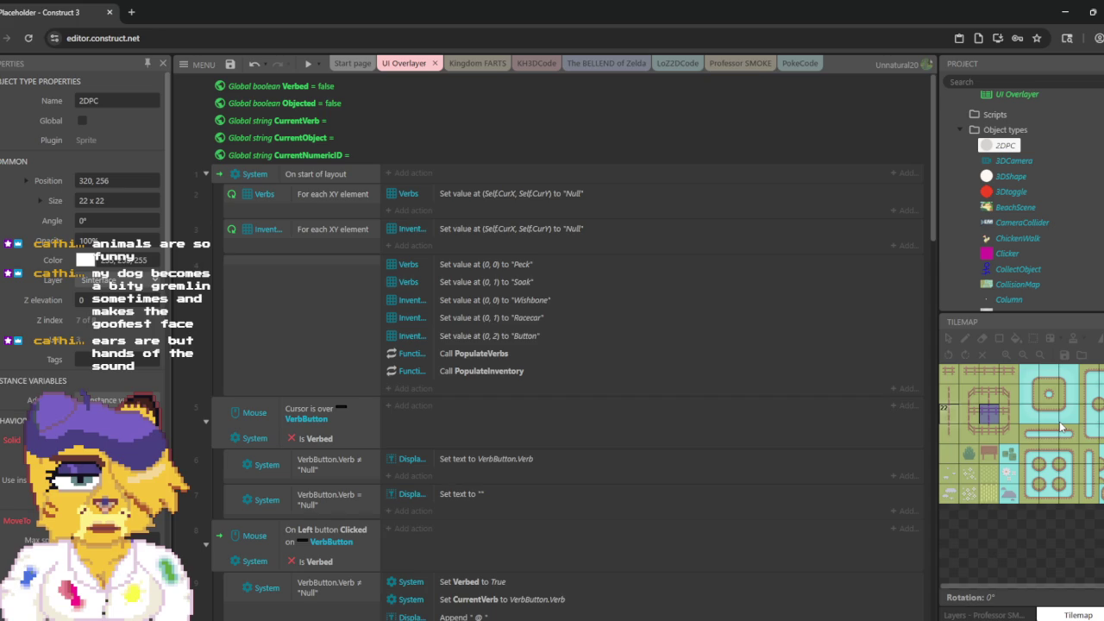
click(675, 66)
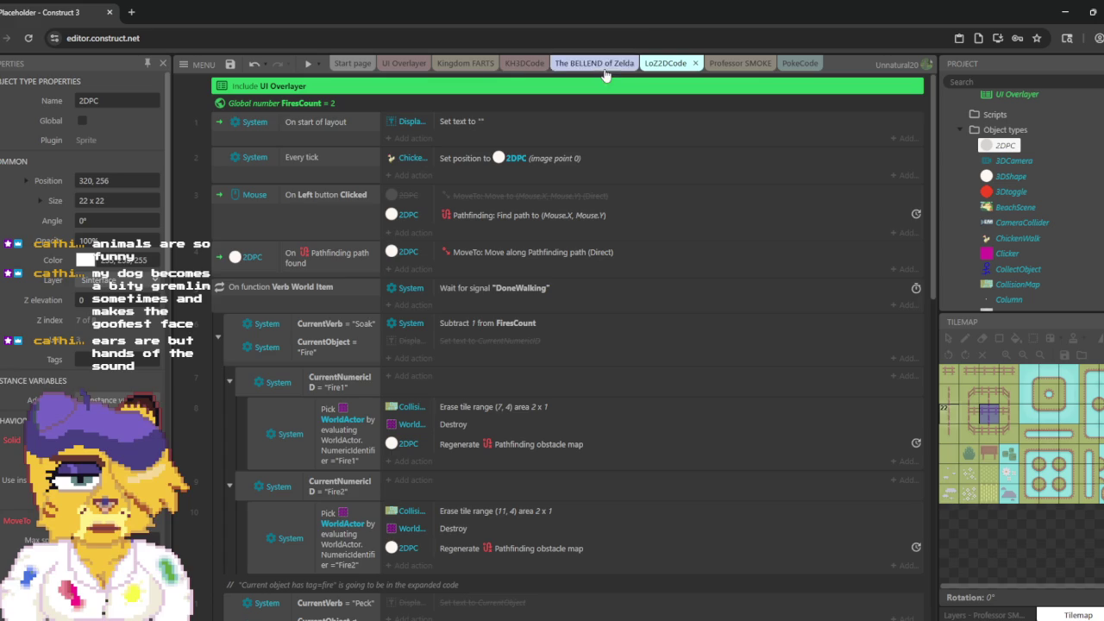
click(524, 63)
scroll(554, 130, up, 3)
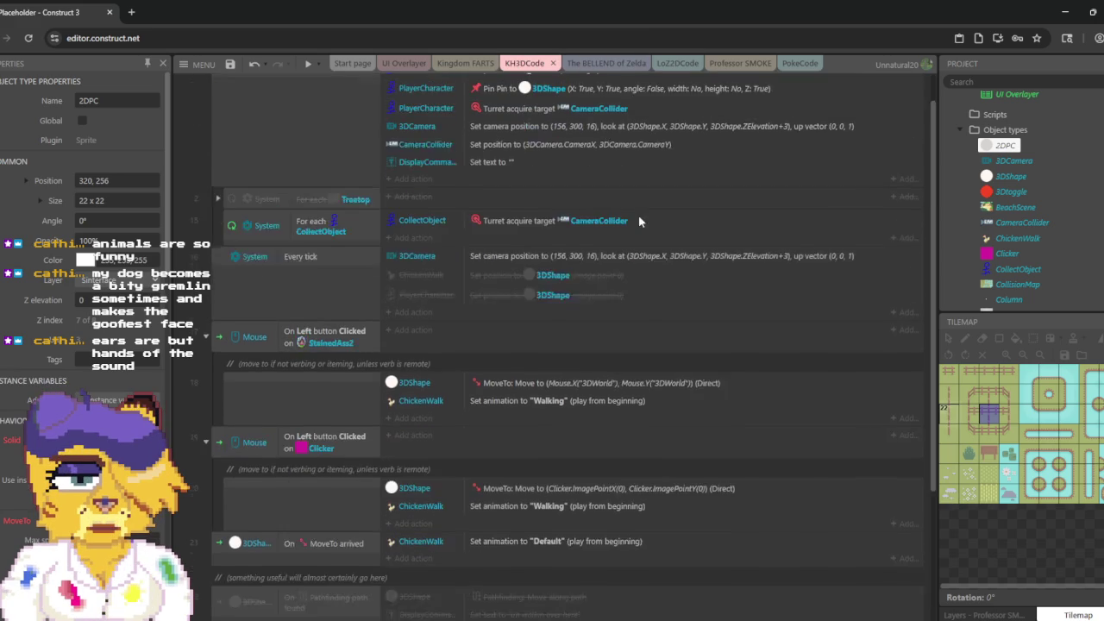
Step: Scroll down the UI Overlayer sheet again, finishing on KH3DCode with its disabled set-position actions
click(405, 64)
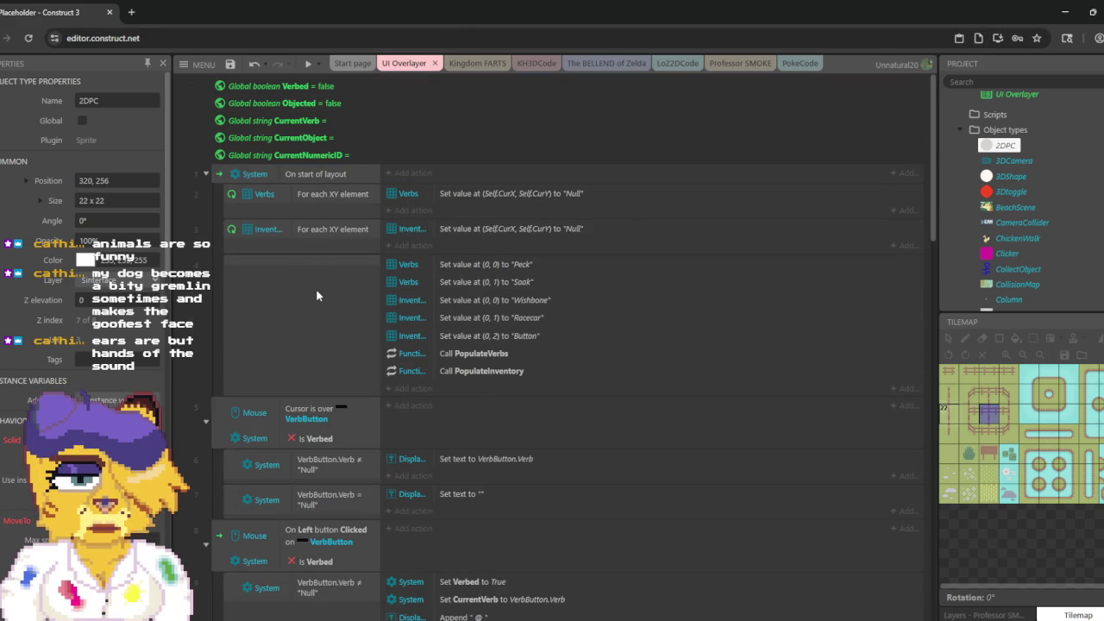
scroll(317, 296, down, 1)
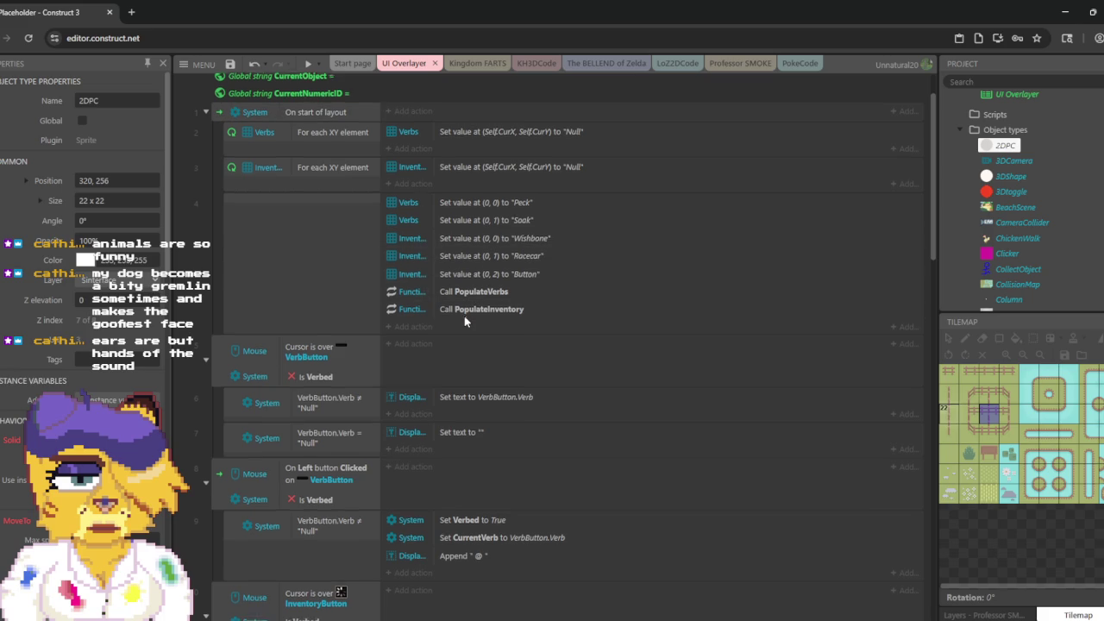
scroll(464, 316, down, 5)
scroll(464, 315, down, 10)
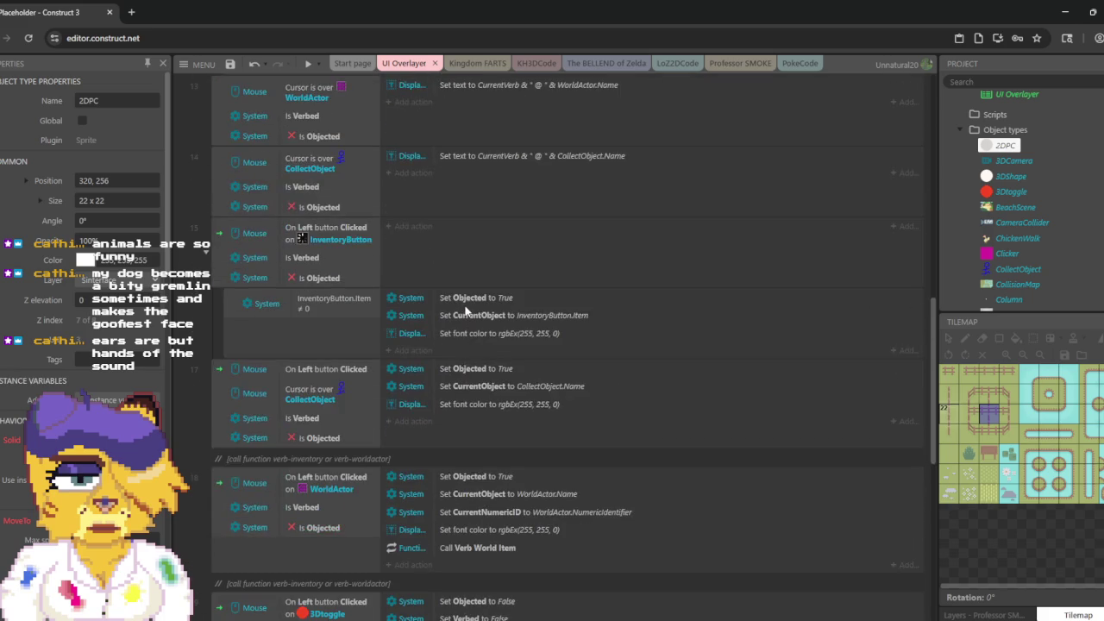
scroll(464, 311, down, 1)
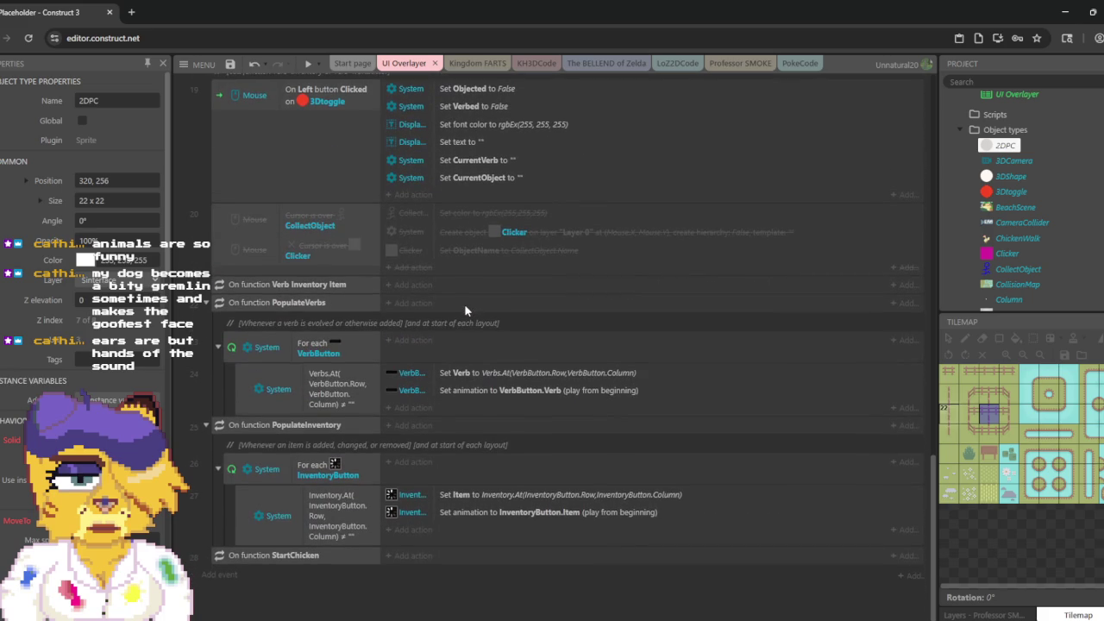
click(524, 66)
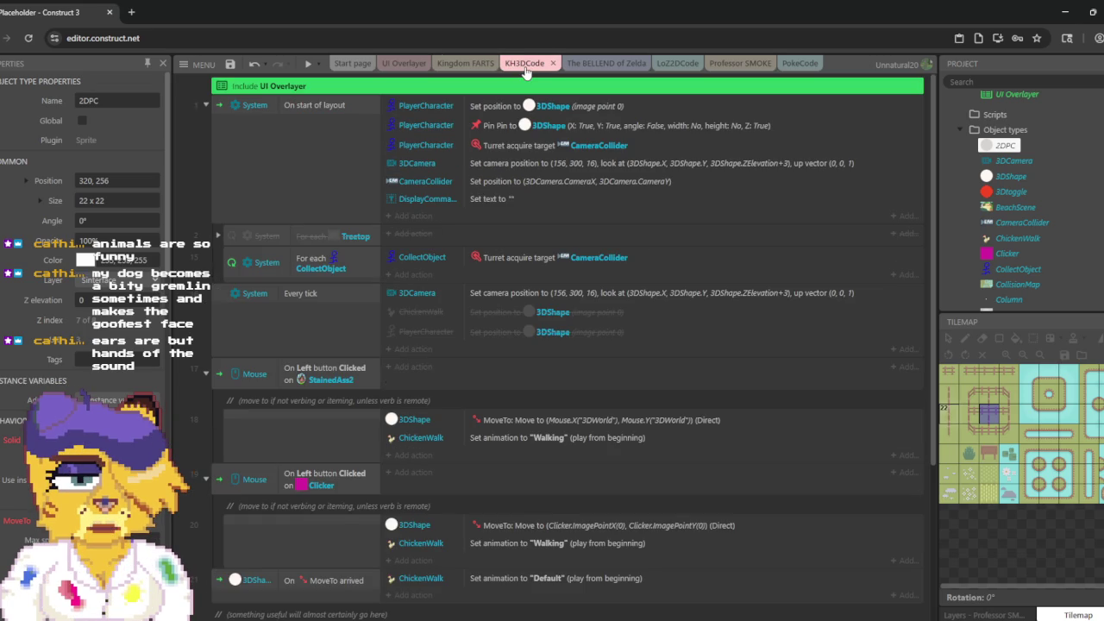
key(ctrl+f)
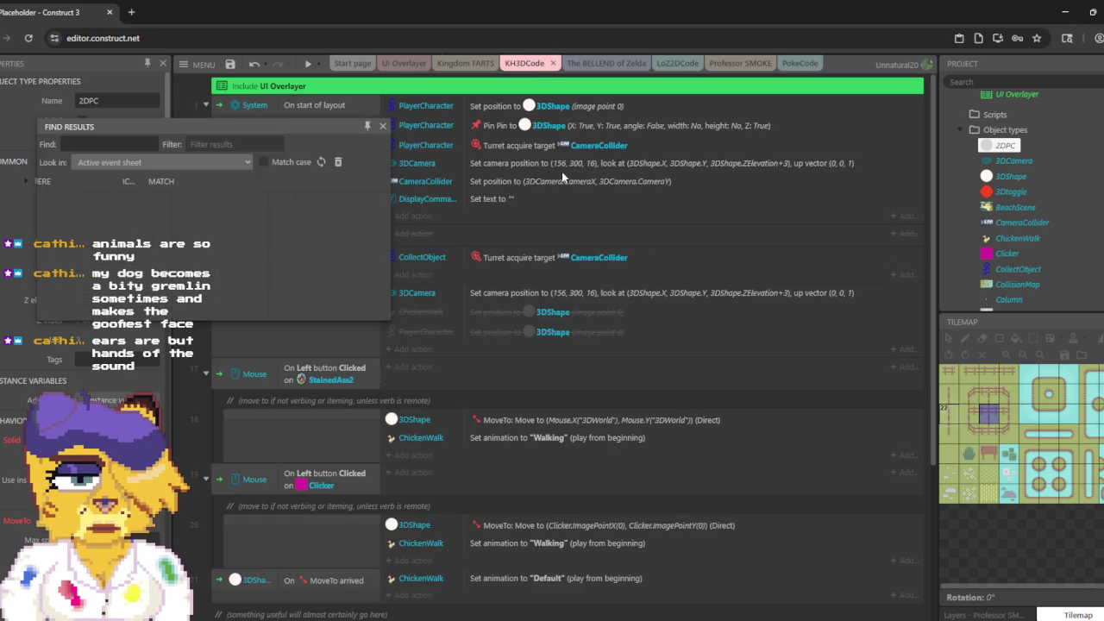
text(pin)
key(Return)
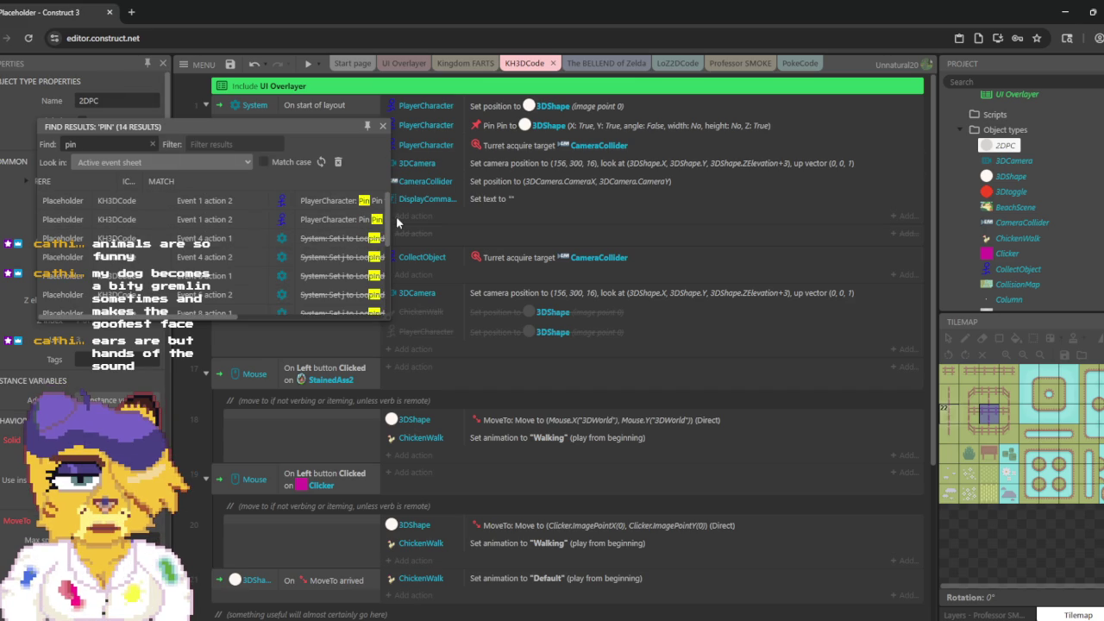
drag(394, 219, 721, 233)
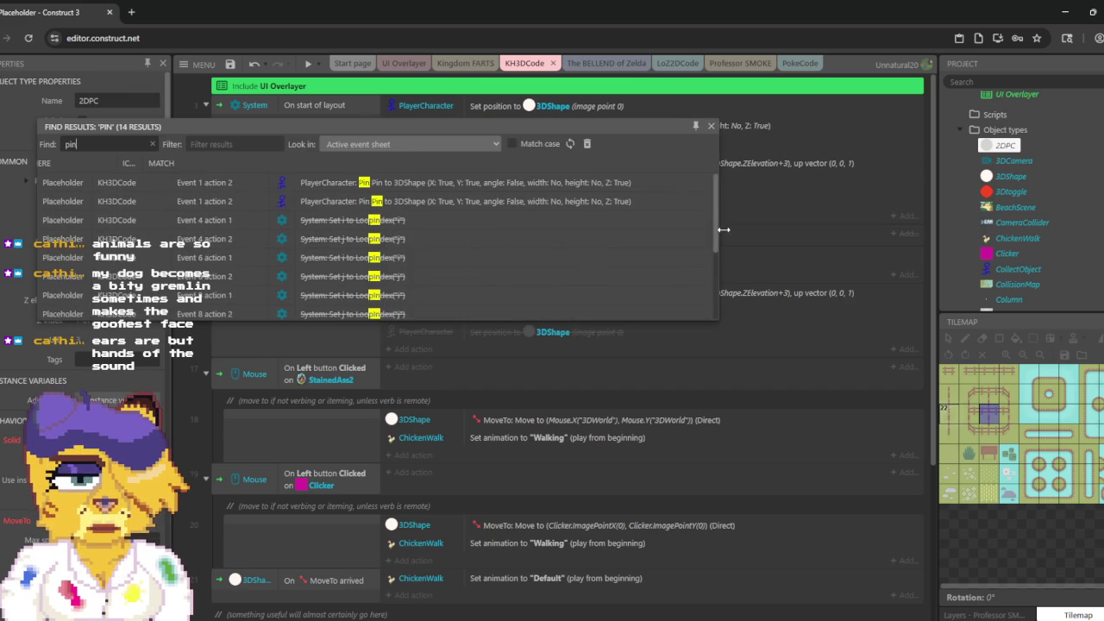
mouse_move(419, 319)
mouse_down()
mouse_move(419, 556)
mouse_move(419, 539)
mouse_up()
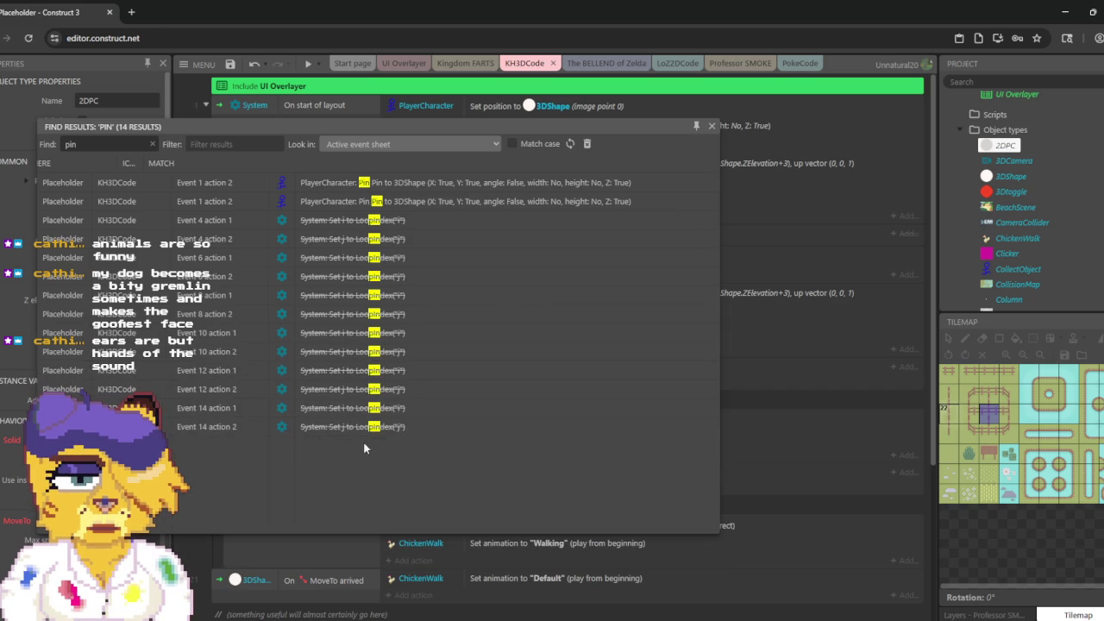
click(367, 145)
click(365, 174)
click(135, 149)
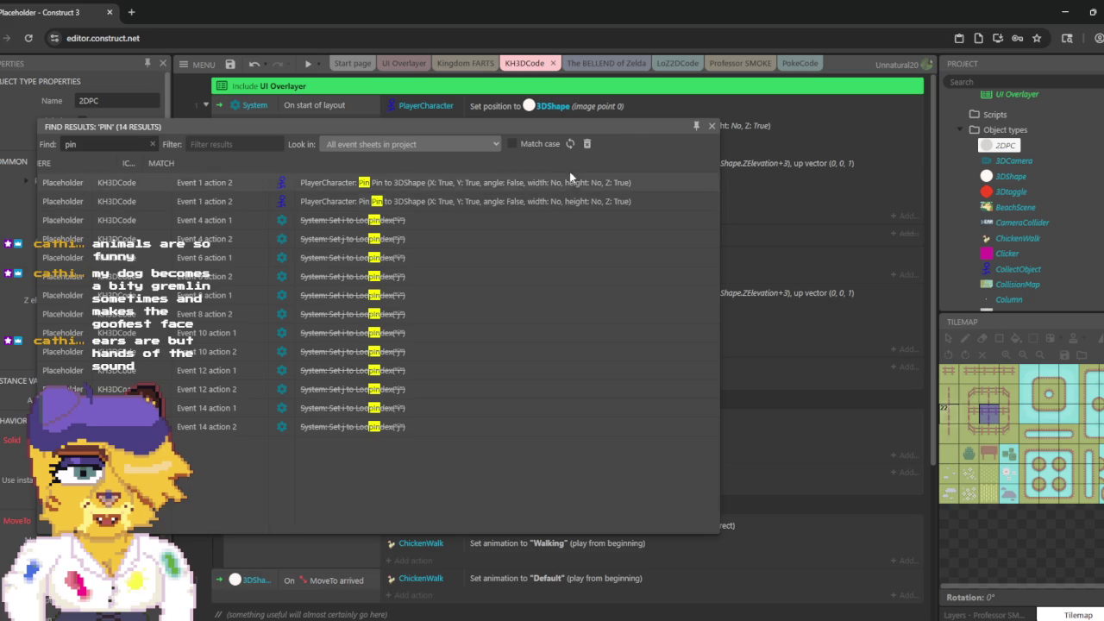
click(710, 127)
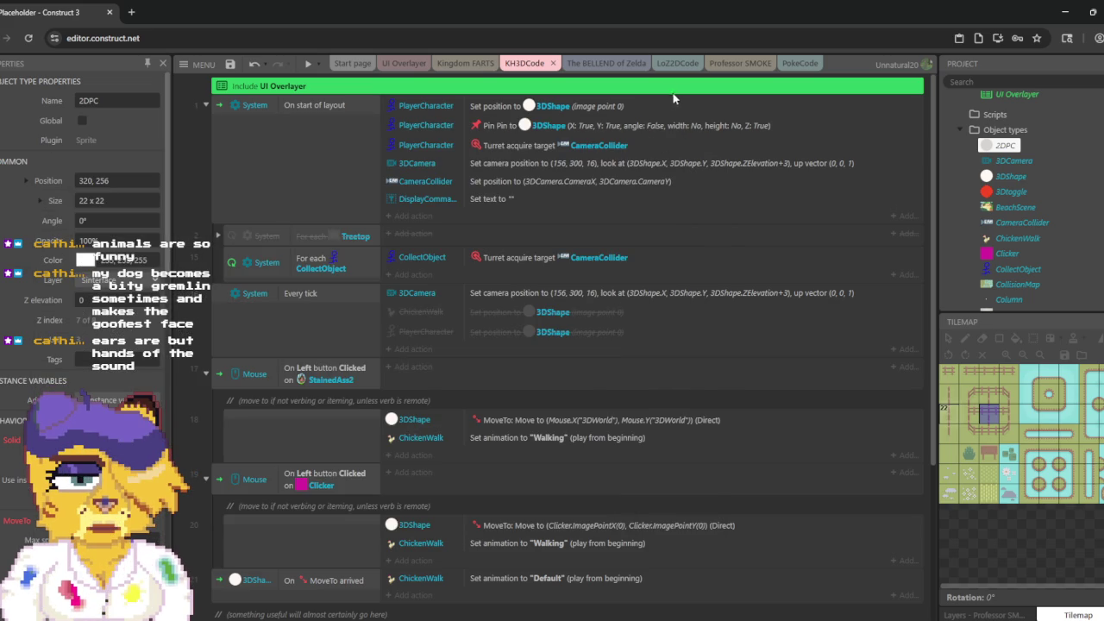
Step: Switch to the PokeCode event sheet and launch a game preview
click(791, 65)
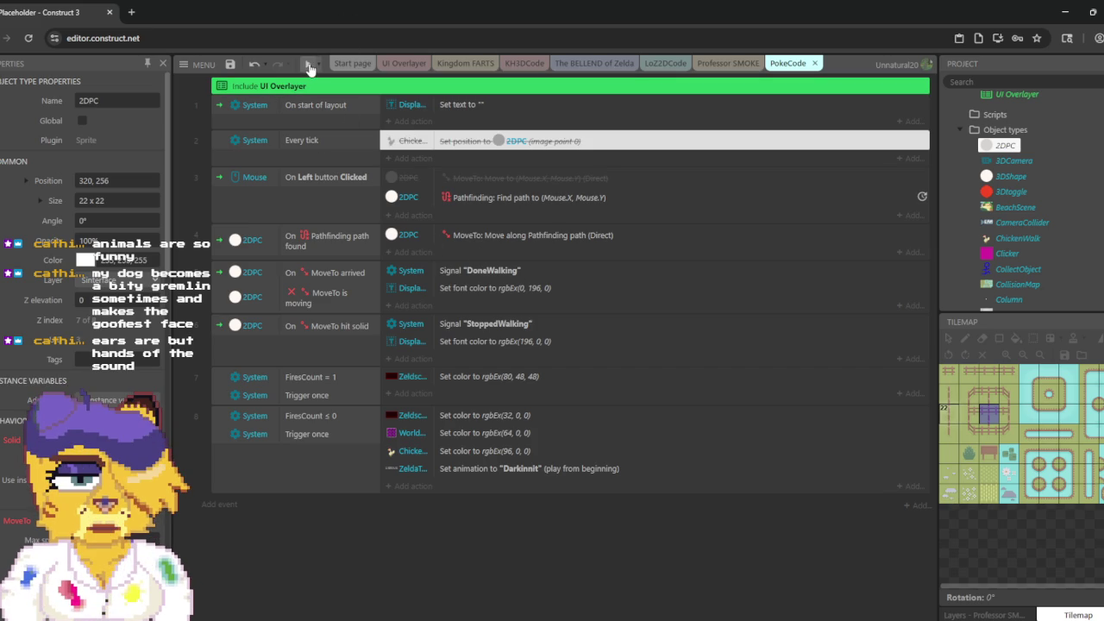
click(308, 63)
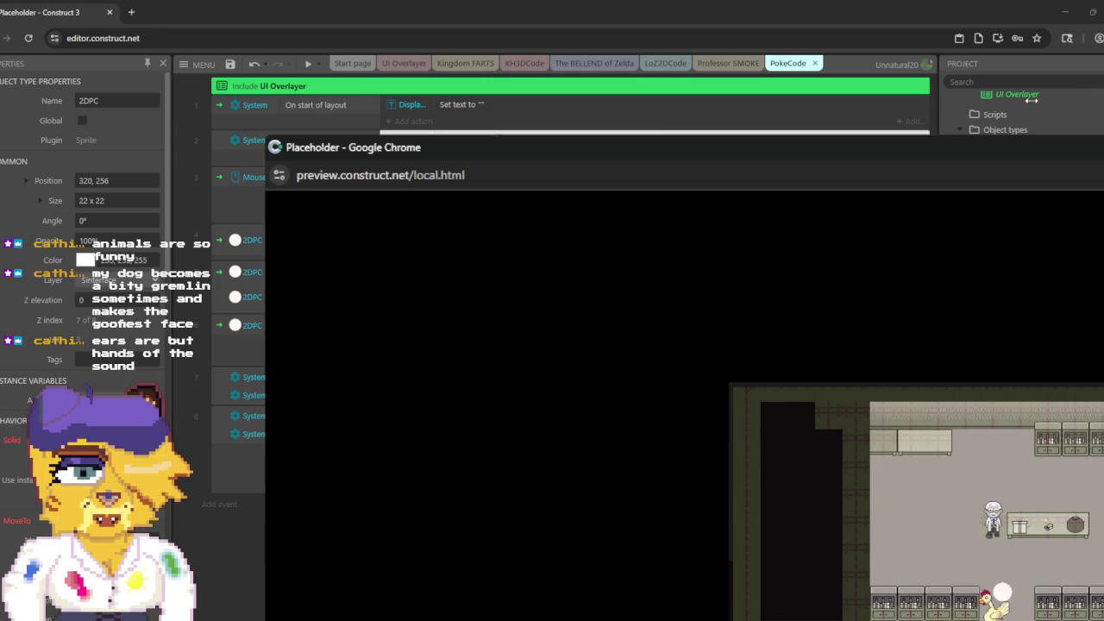
drag(1103, 371, 948, 371)
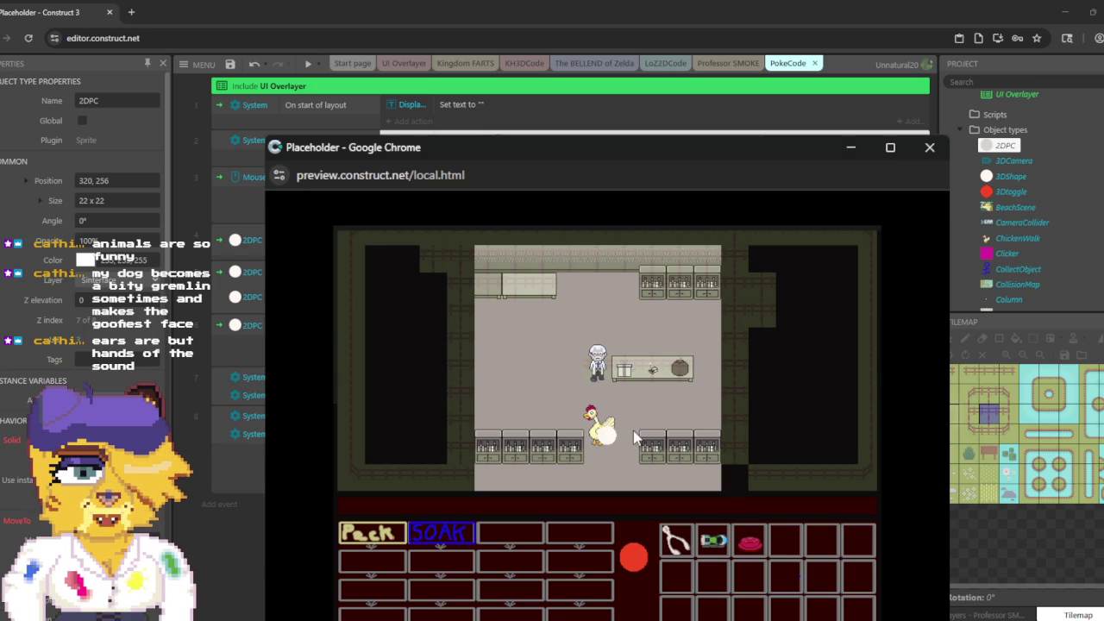
click(929, 148)
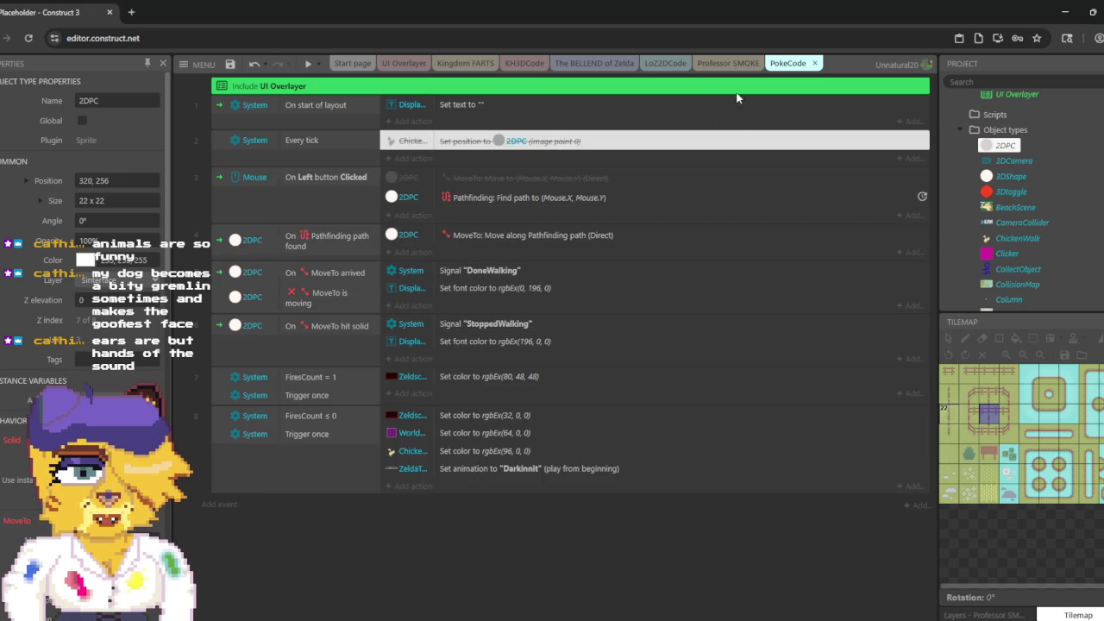
click(729, 64)
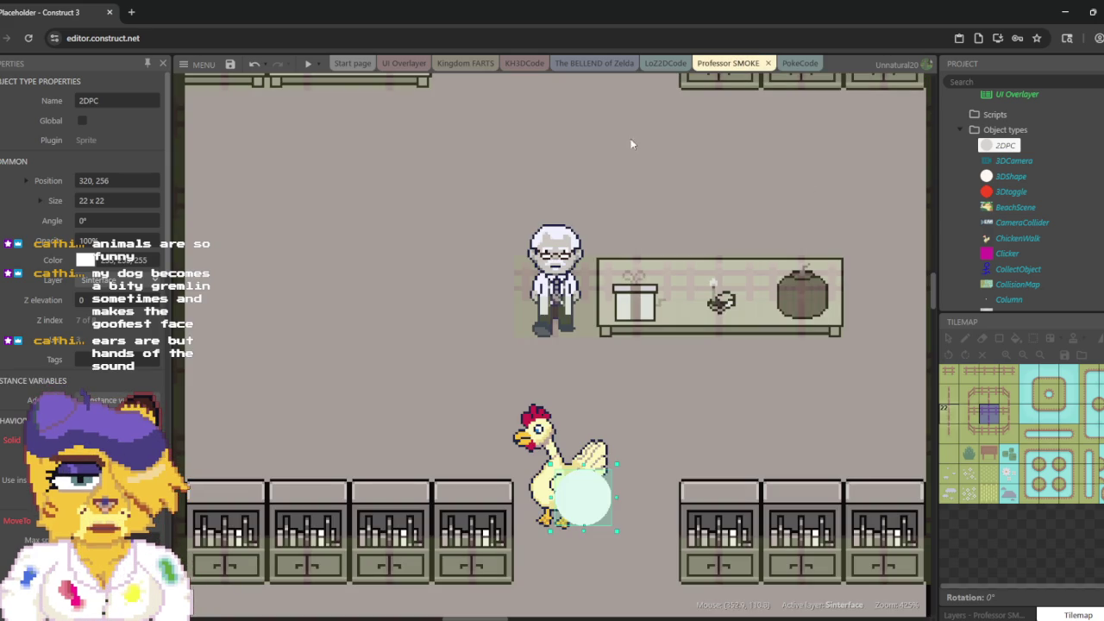
Step: Confirm in the Professor SMOKE layout's properties that PokeCode is its event sheet
scroll(1009, 182, up, 3)
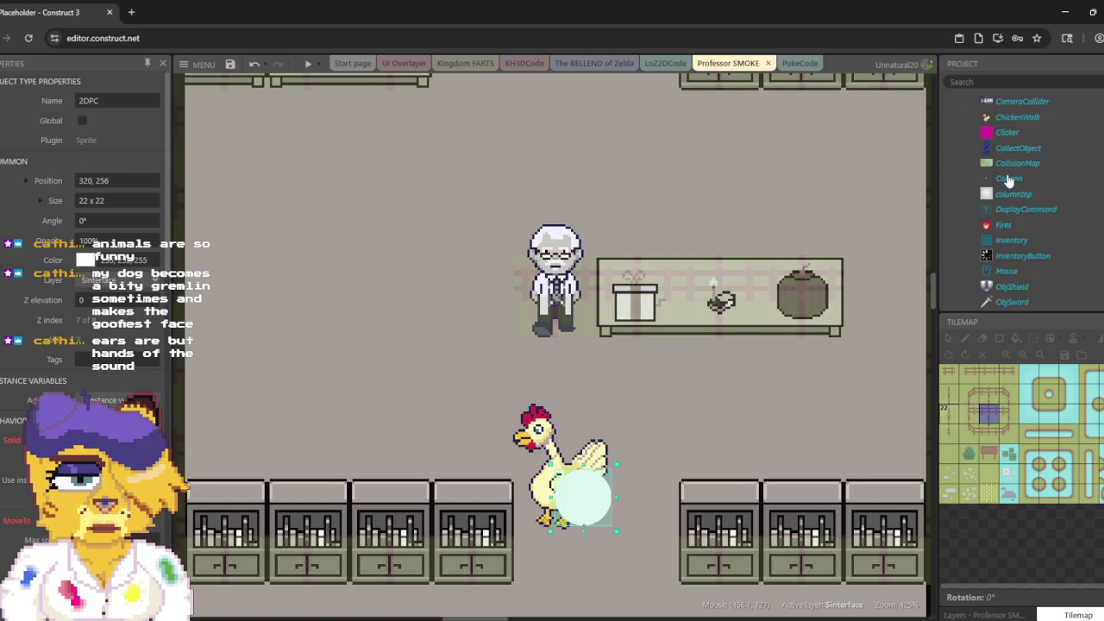
scroll(1017, 194, up, 2)
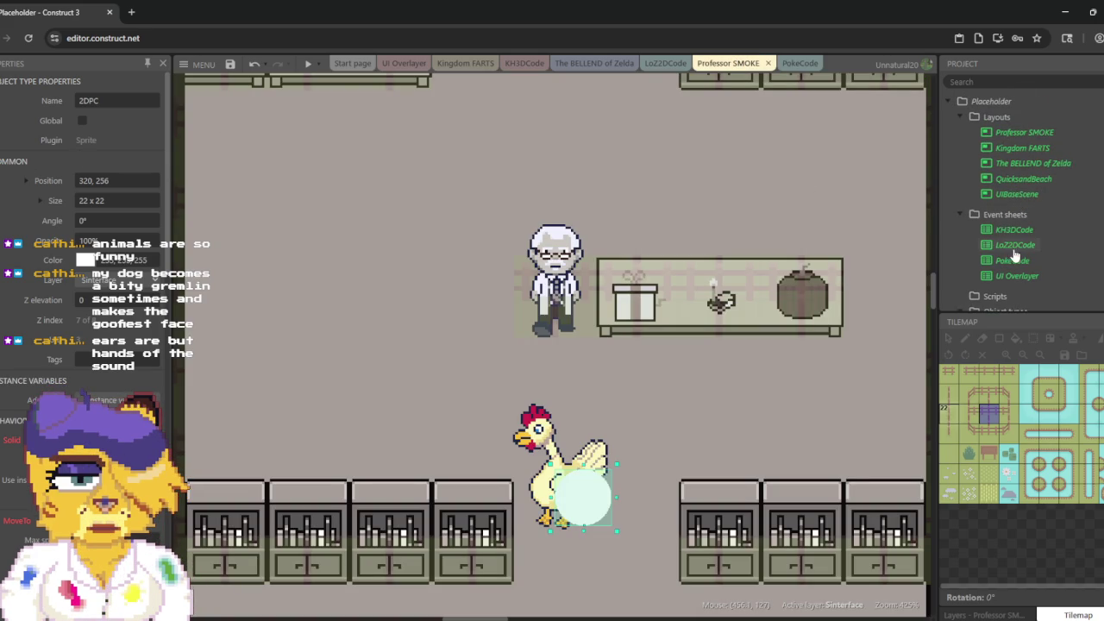
click(1011, 260)
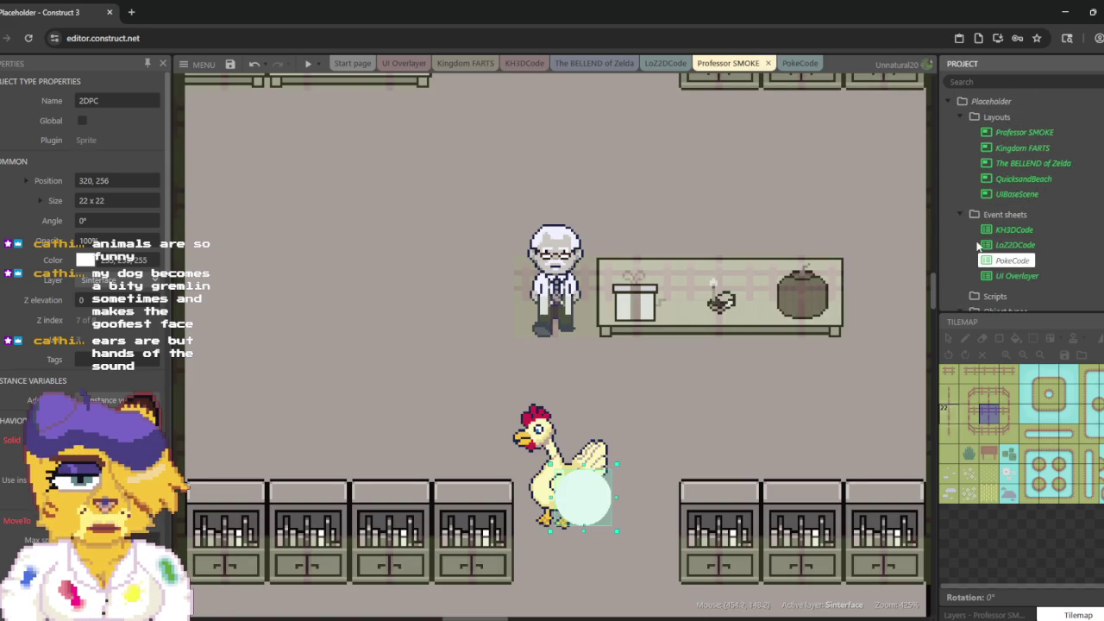
click(1024, 132)
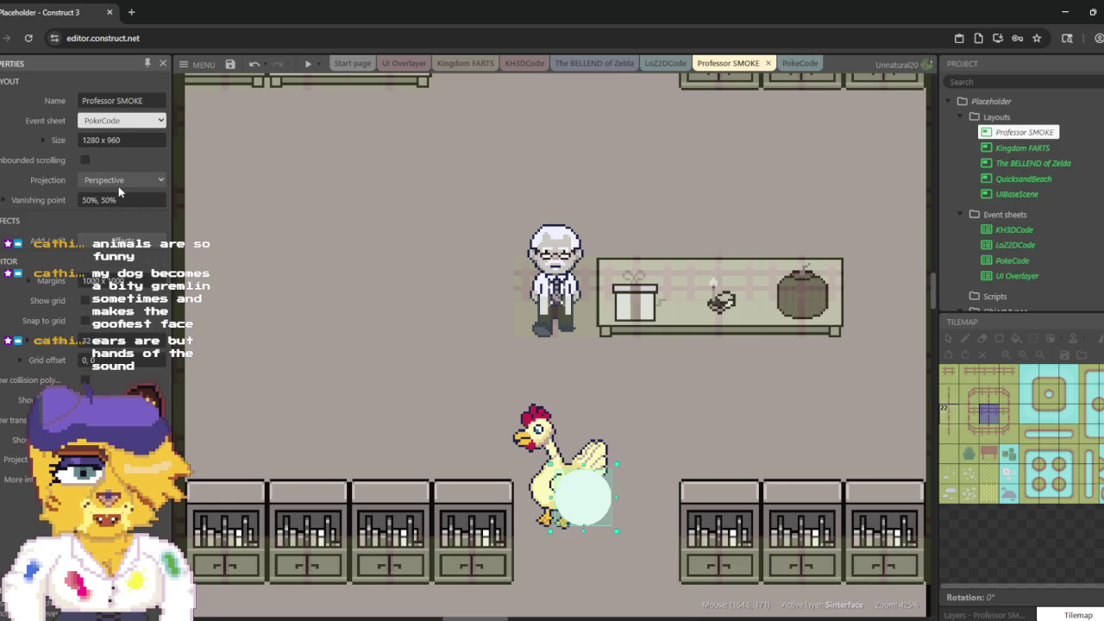
click(800, 64)
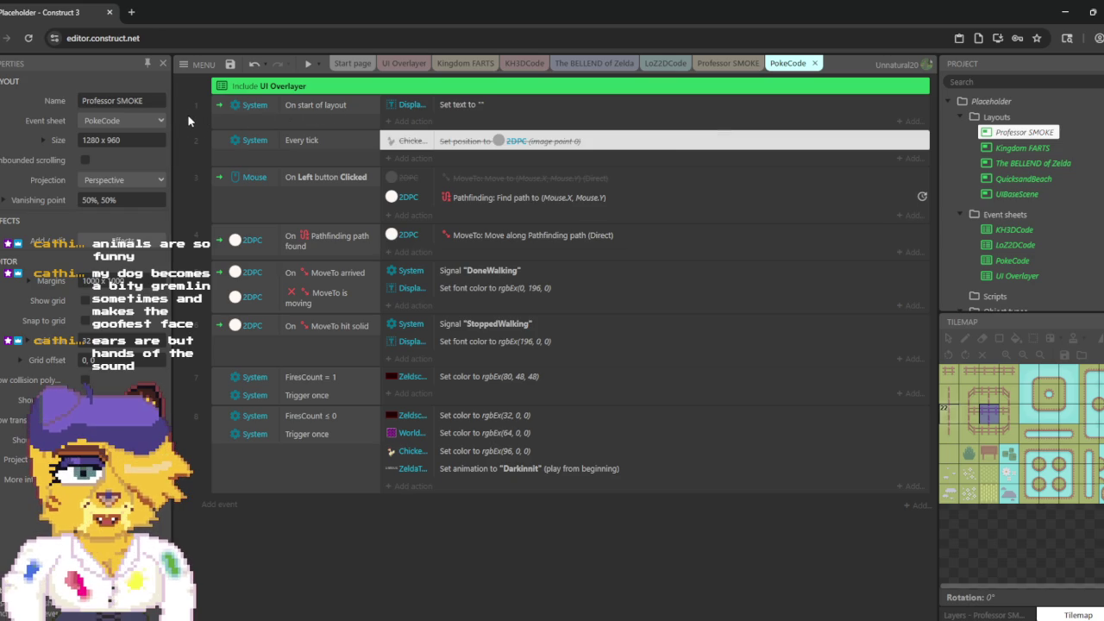
Step: Inspect PokeCode's On start of layout and Every tick events, then move to UI Overlayer
click(219, 111)
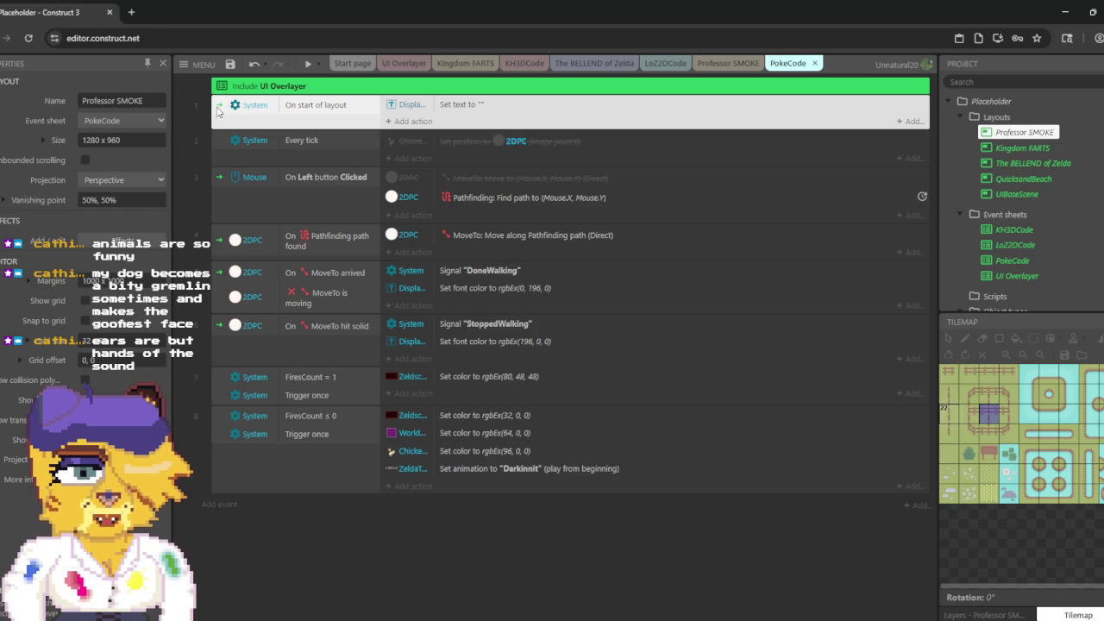
click(256, 153)
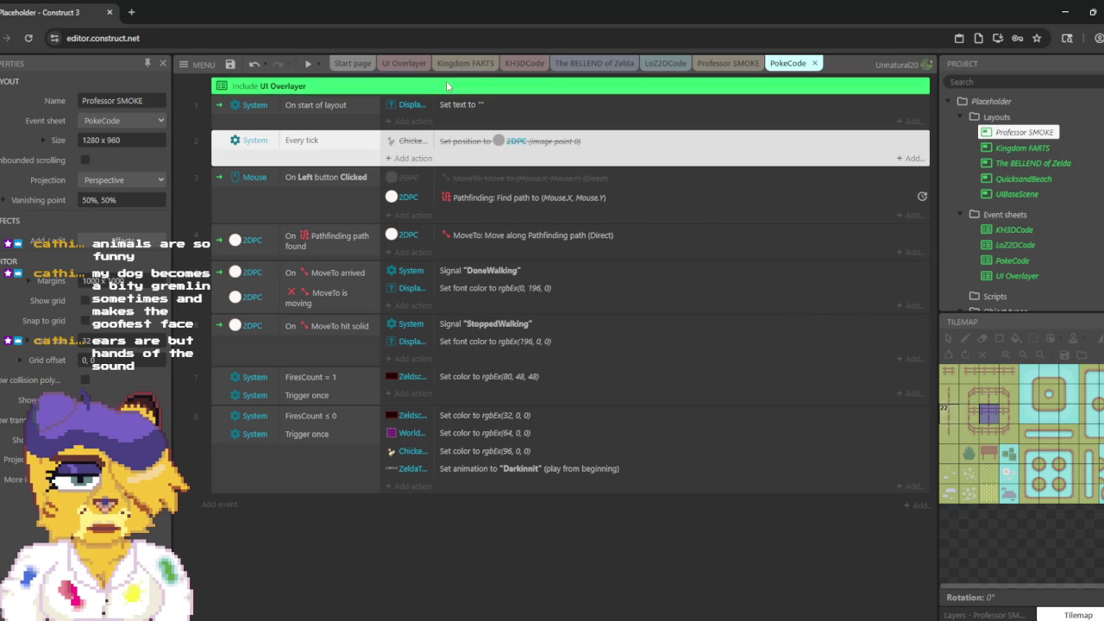
click(404, 63)
Step: Scroll through the UI Overlayer verb and inventory events, then show the 48 x 64 ChickenWalk sprite's properties
scroll(483, 298, up, 1)
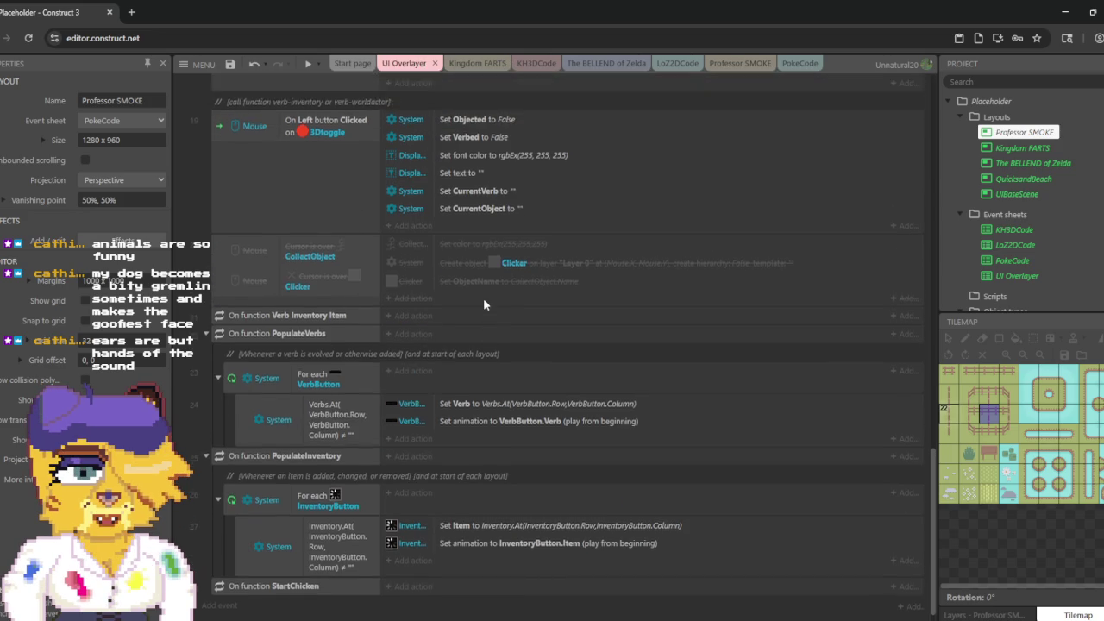
scroll(482, 298, up, 15)
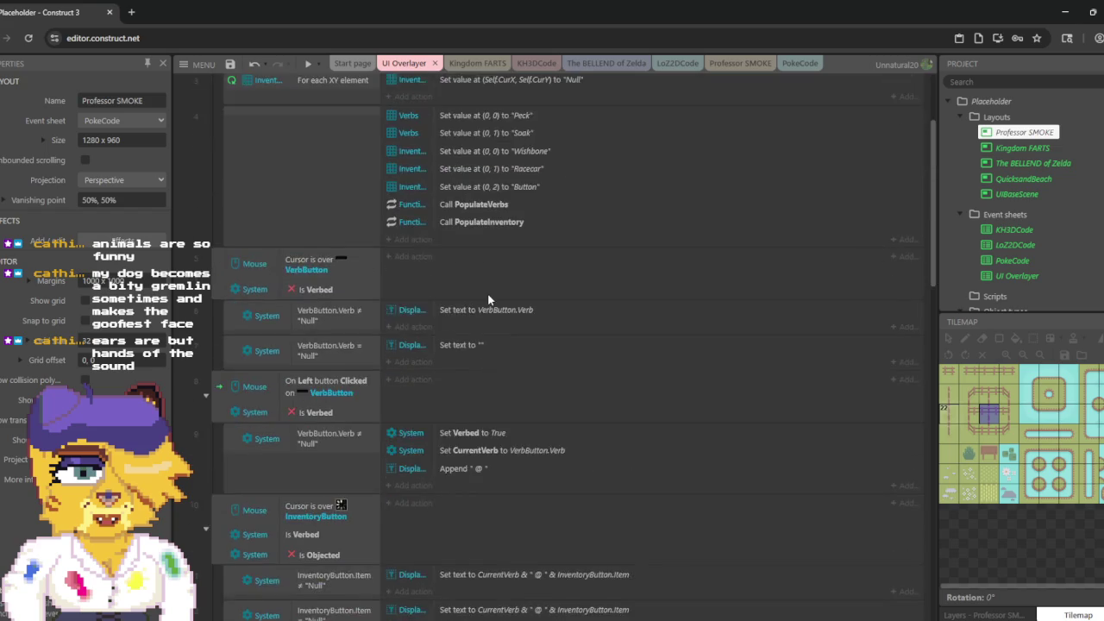
scroll(488, 297, up, 2)
scroll(496, 276, down, 8)
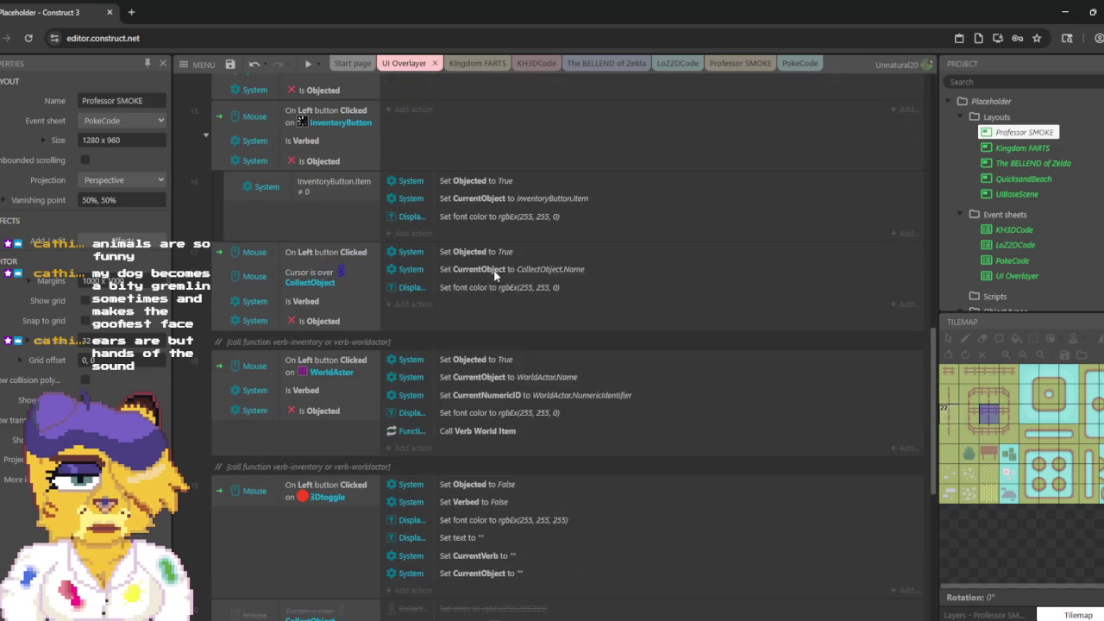
scroll(515, 246, down, 5)
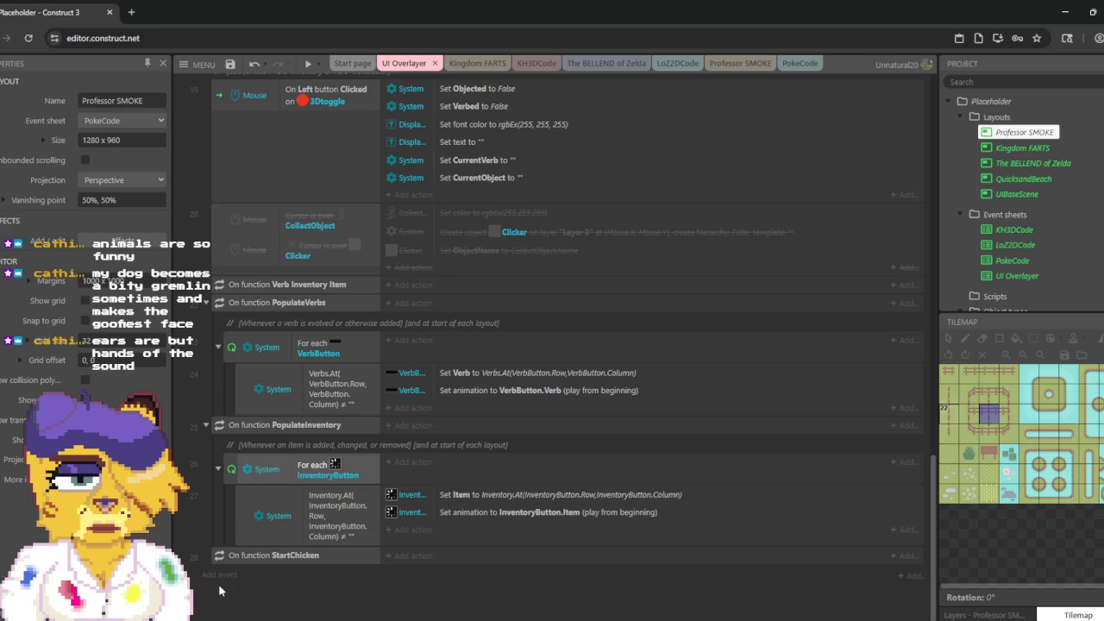
scroll(304, 496, up, 5)
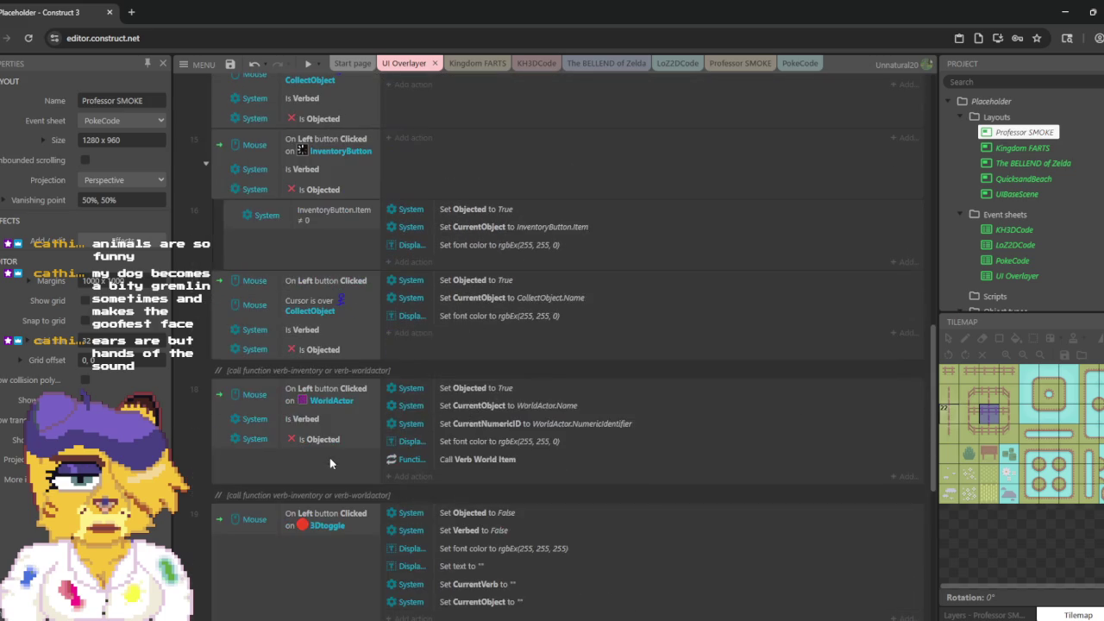
scroll(438, 383, up, 10)
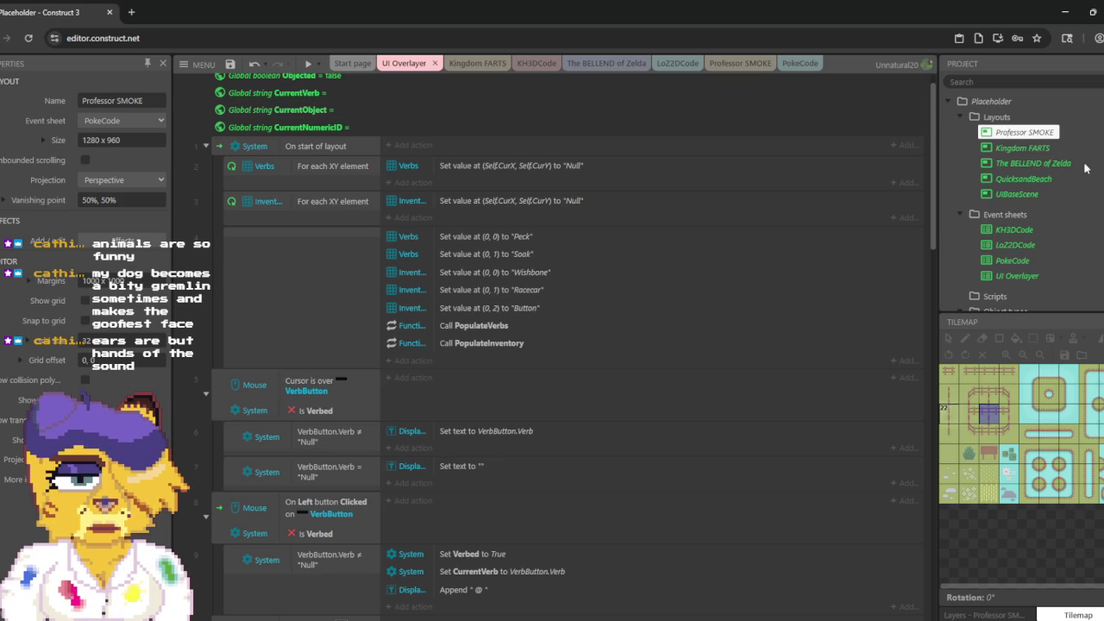
scroll(1050, 145, down, 3)
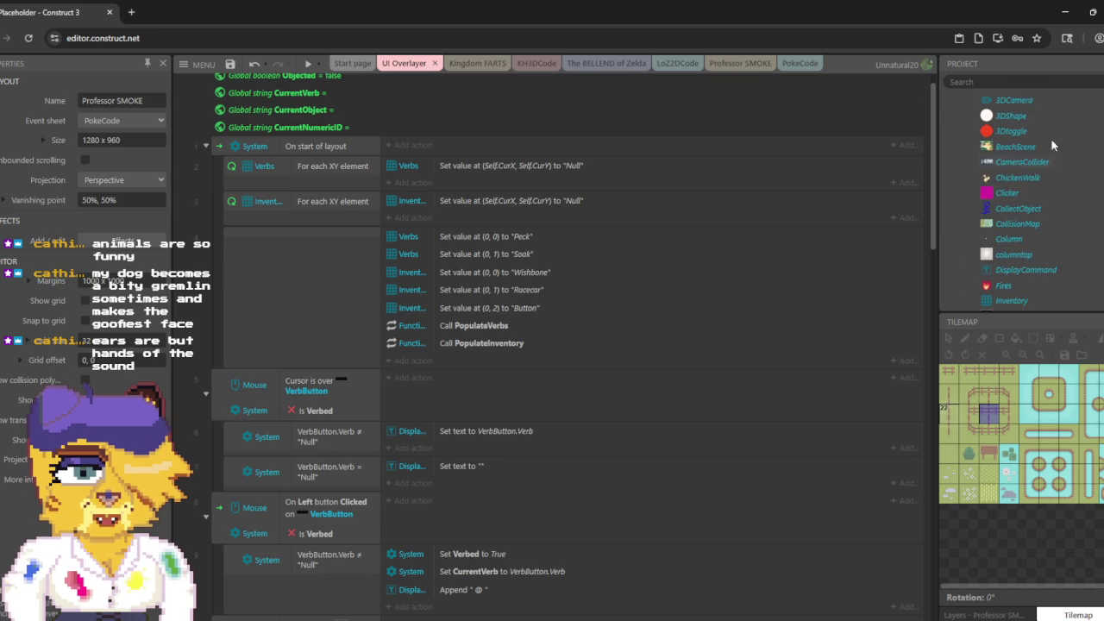
click(1016, 178)
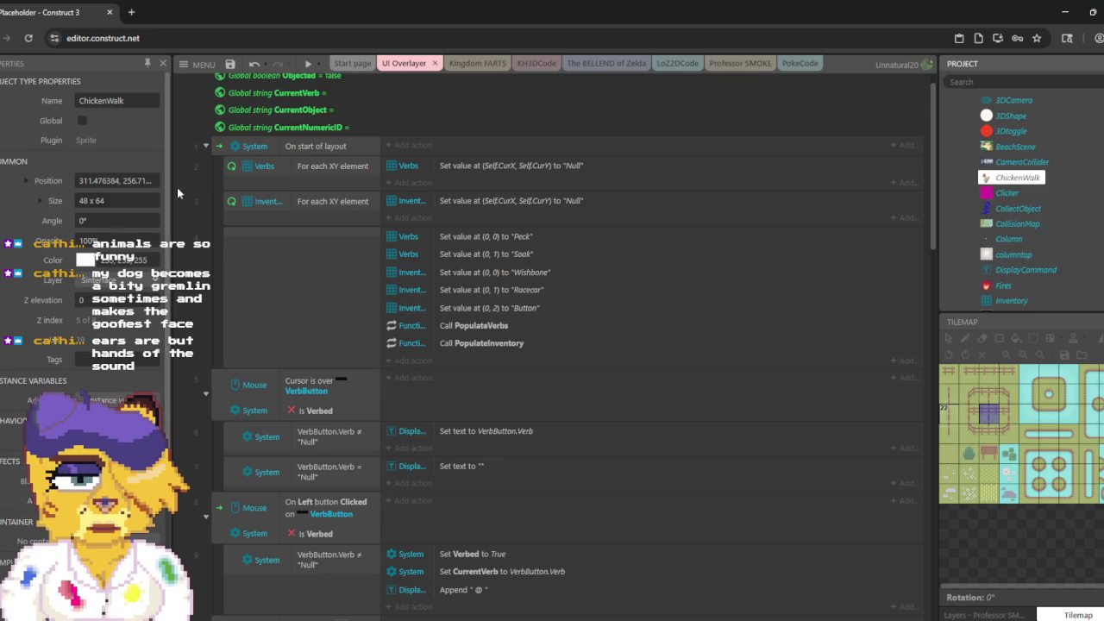
Step: Go back to the Professor SMOKE layout and select the CollisionMap tilemap, then the ChickenWalk chicken
scroll(117, 206, down, 5)
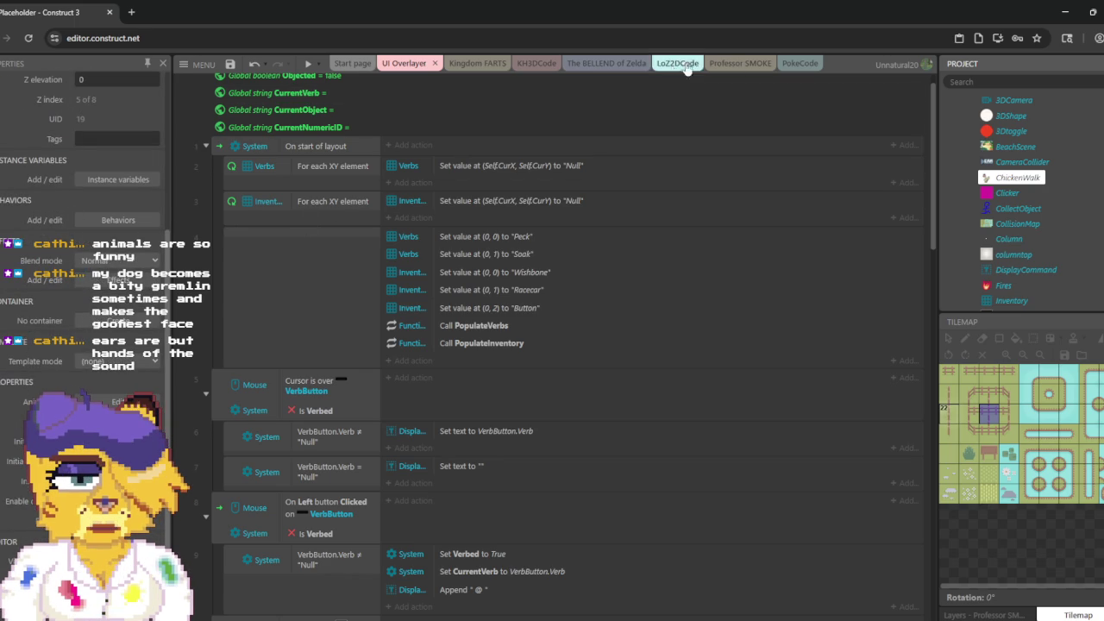
click(747, 67)
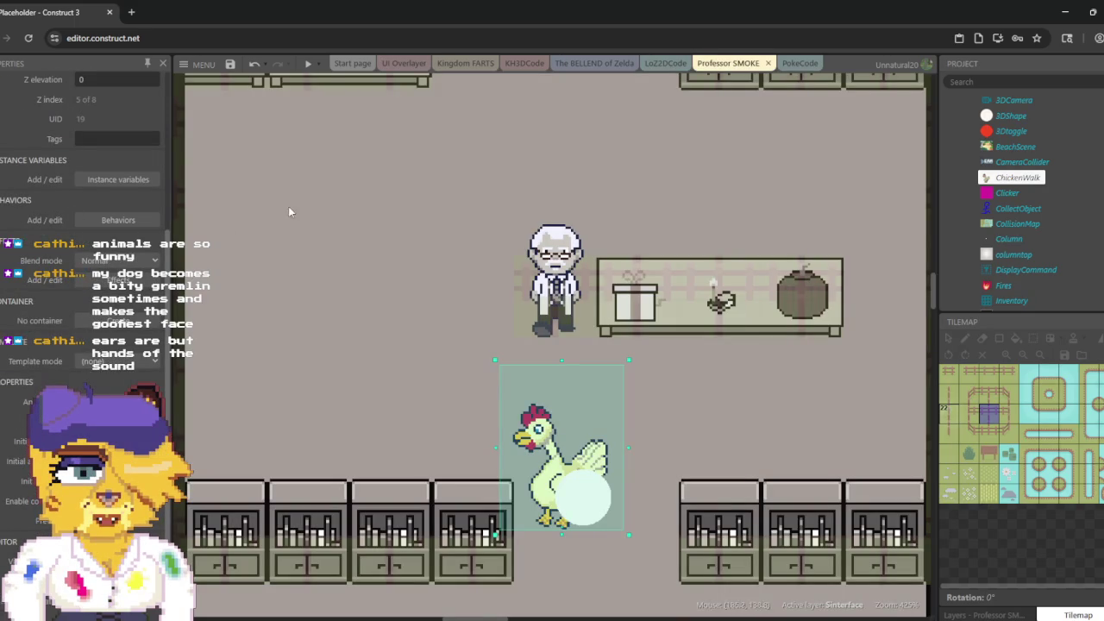
click(567, 420)
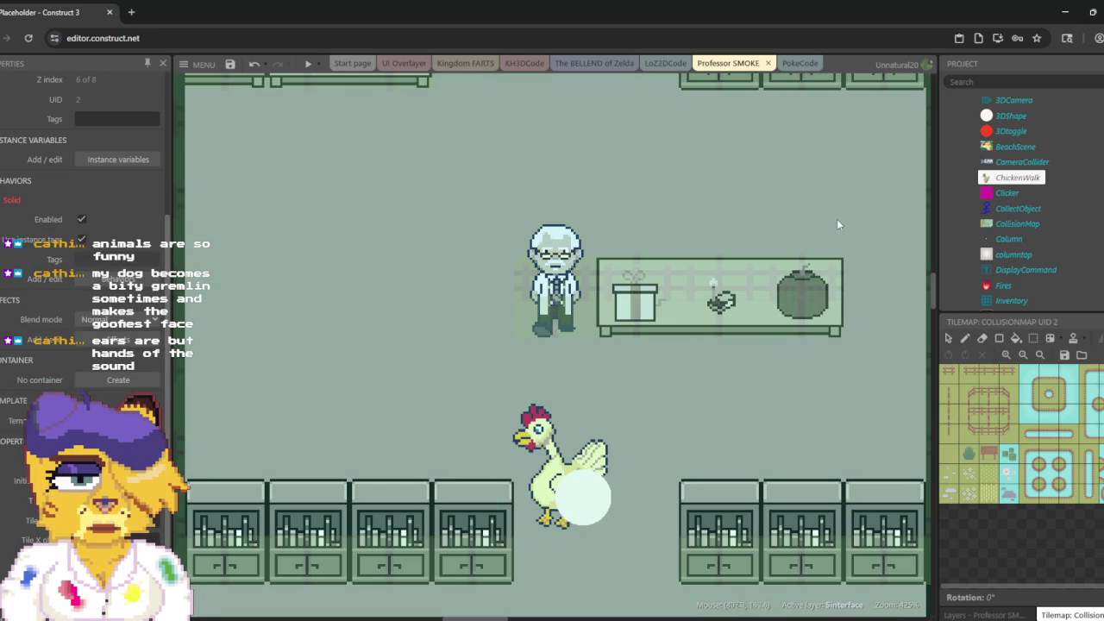
click(1022, 180)
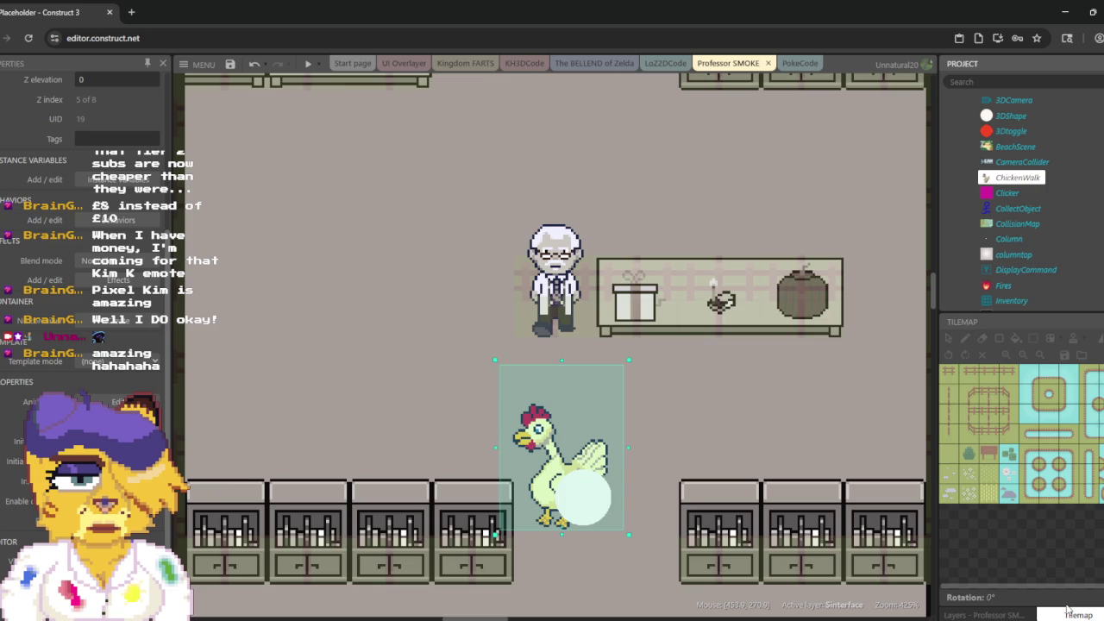
Step: Open the Find panel to search across the project's events
key(ctrl+f)
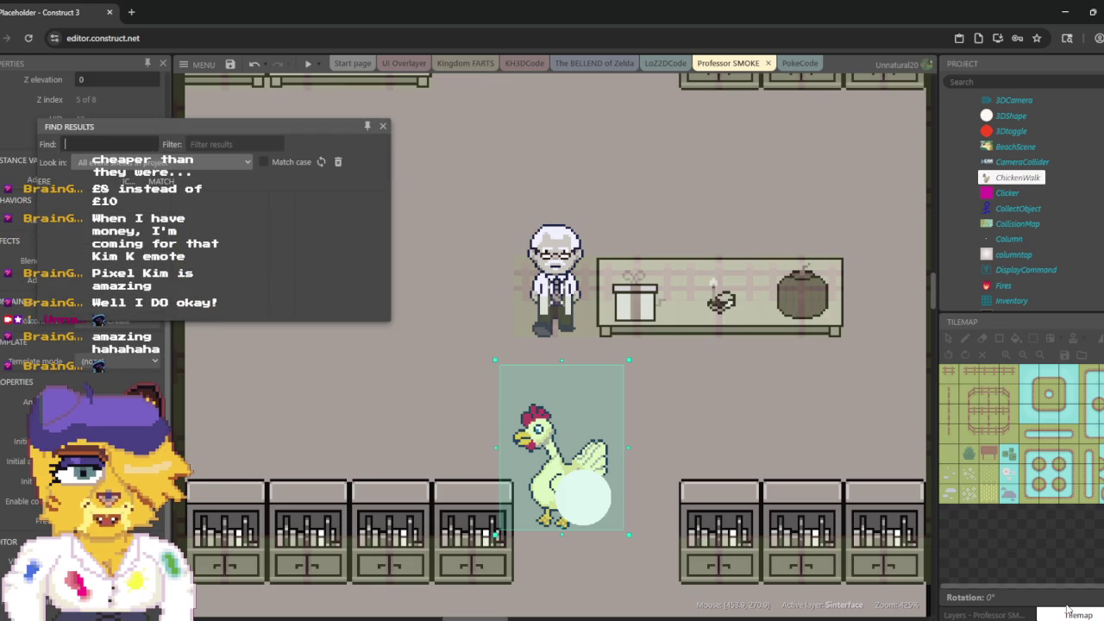
Step: Search all event sheets for 'chicken', enlarge the results to review all 11 matches, then close them
text(chicken)
key(Return)
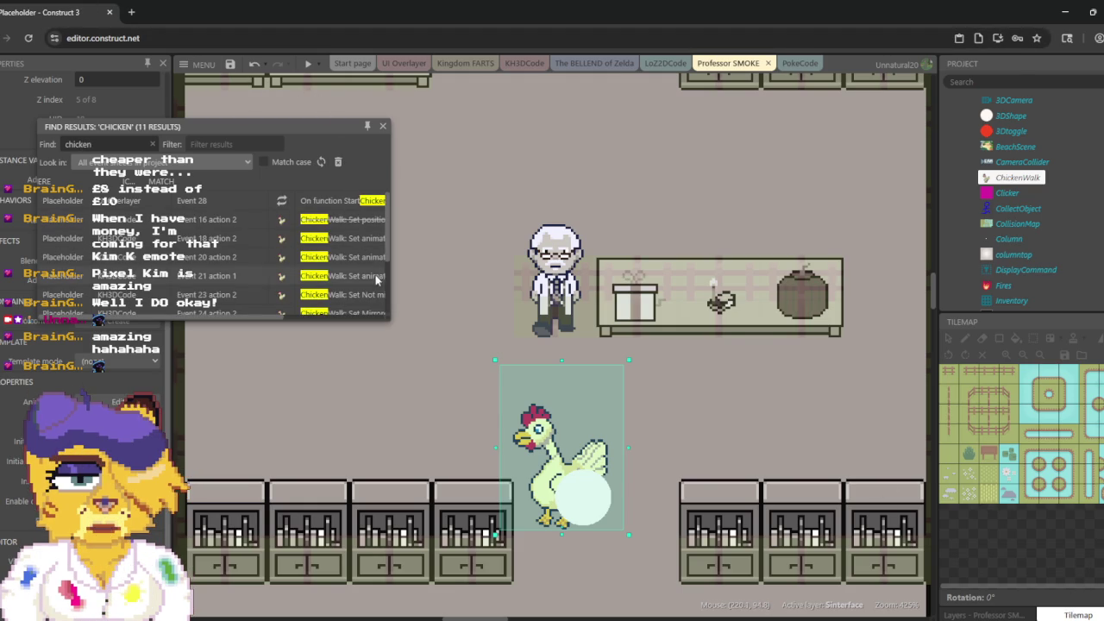
mouse_move(388, 321)
mouse_down()
mouse_move(468, 420)
mouse_move(634, 460)
mouse_move(634, 439)
mouse_up()
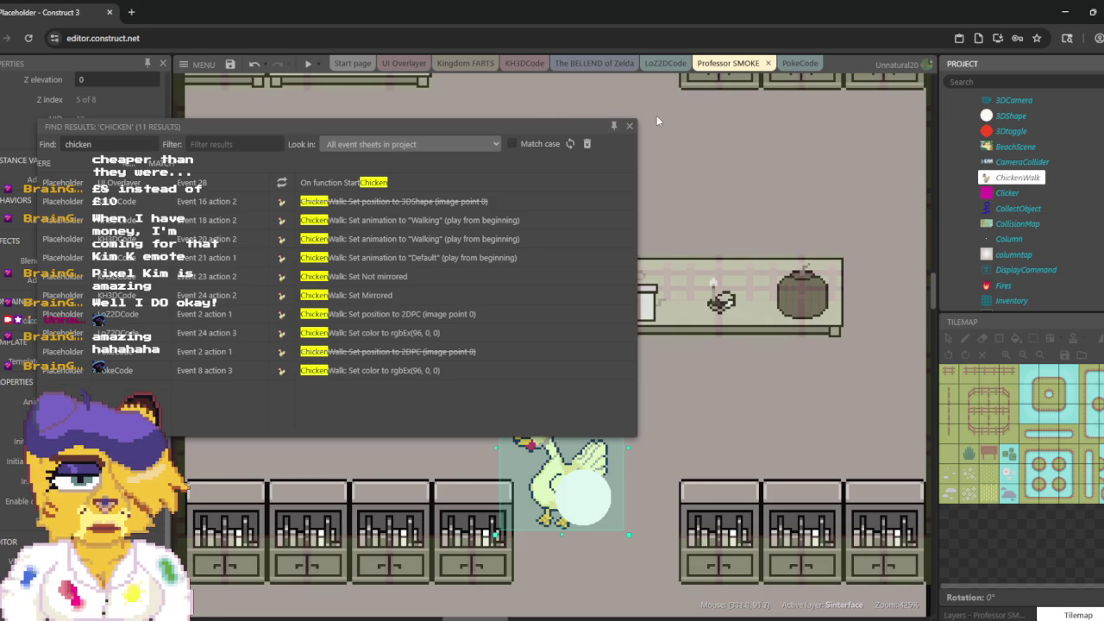
click(629, 125)
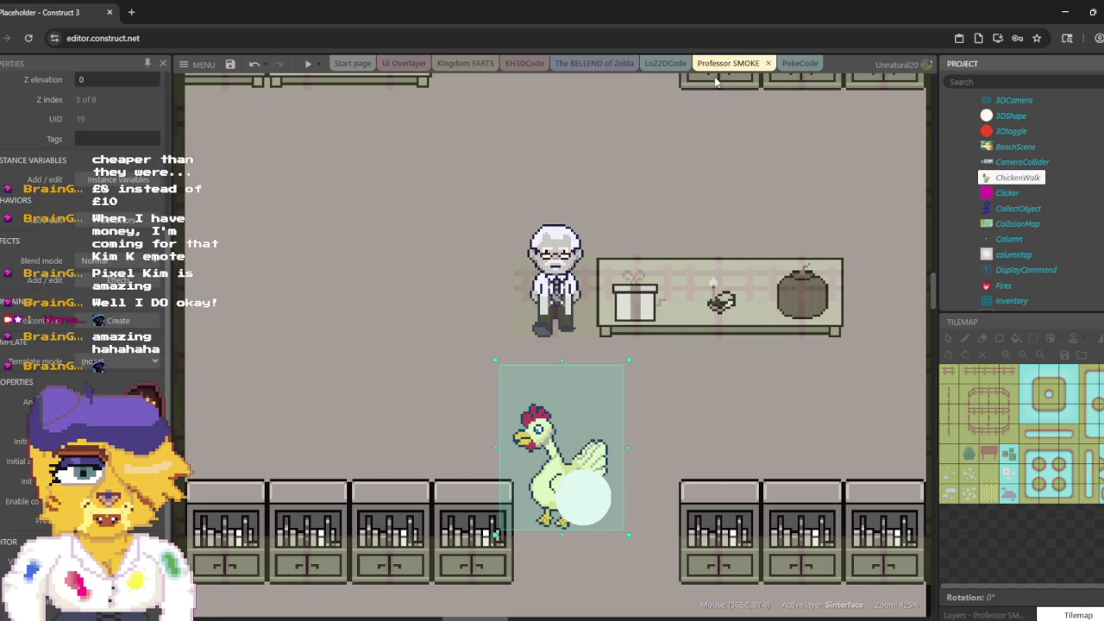
Step: Show the Professor SMOKE layout's properties, confirming PokeCode as its event sheet
scroll(138, 121, up, 5)
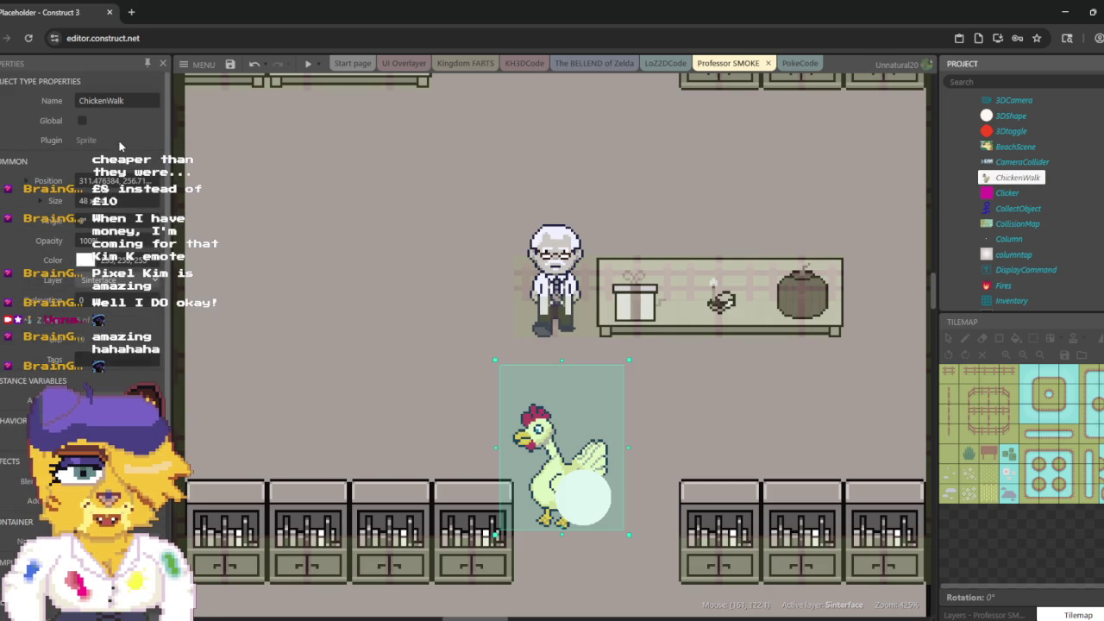
scroll(1014, 131, up, 1)
scroll(1014, 131, up, 3)
click(1023, 133)
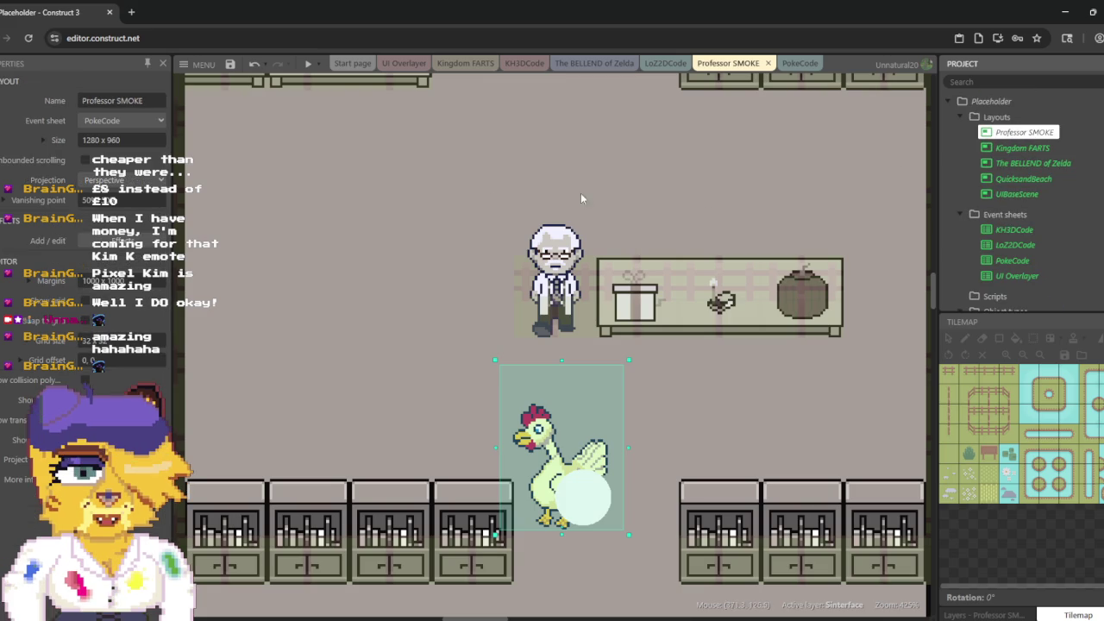